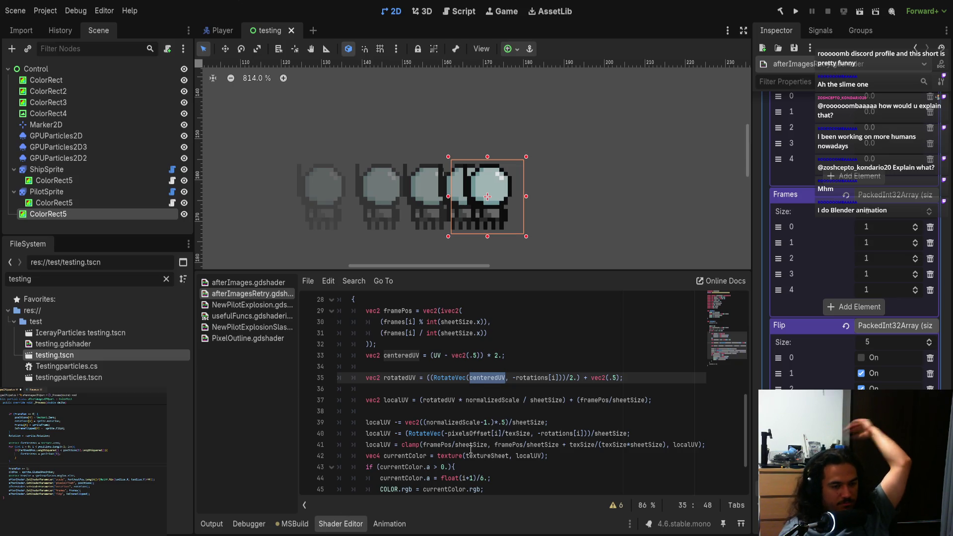
- Scroll through the afterimage shader to the per-copy UV code around line 39
scroll(456, 453, "down", 2)
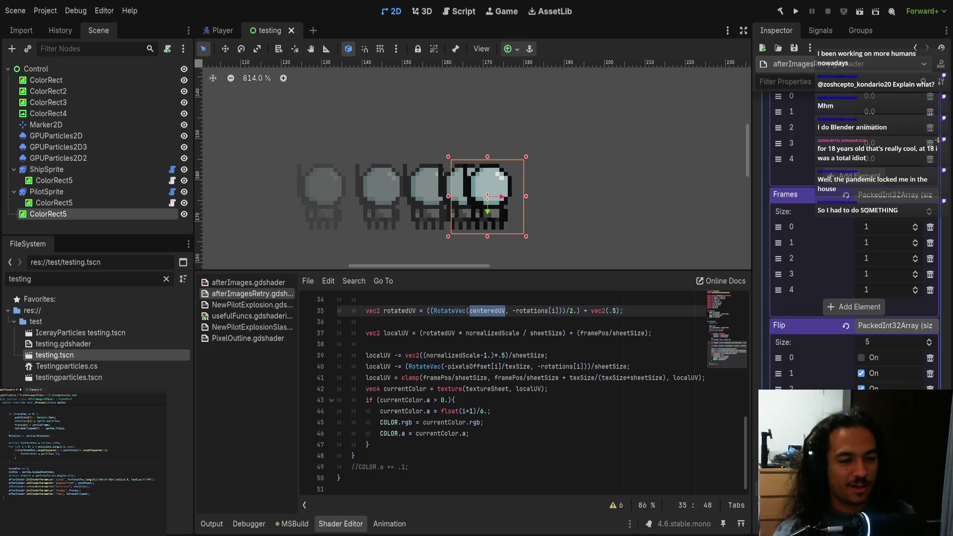
scroll(429, 411, "up", 7)
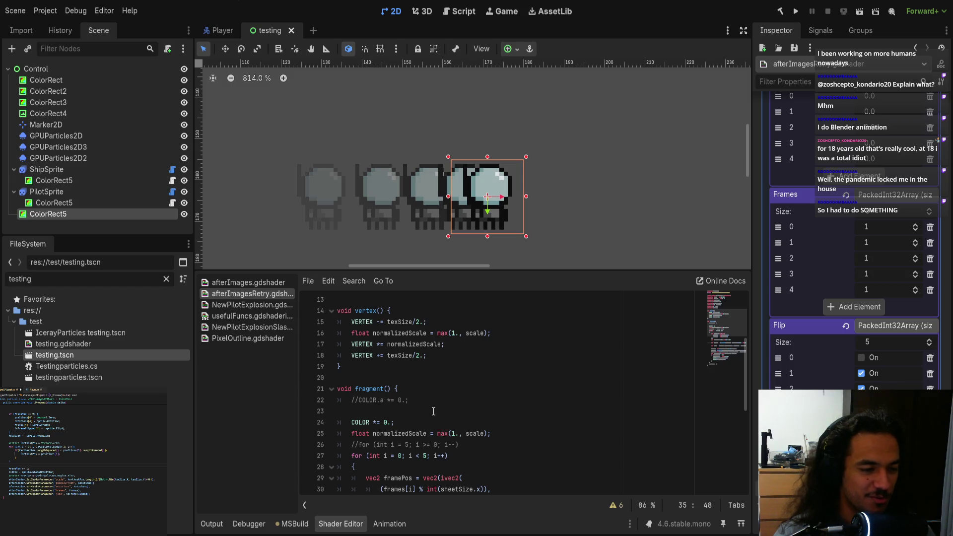
scroll(434, 411, "down", 3)
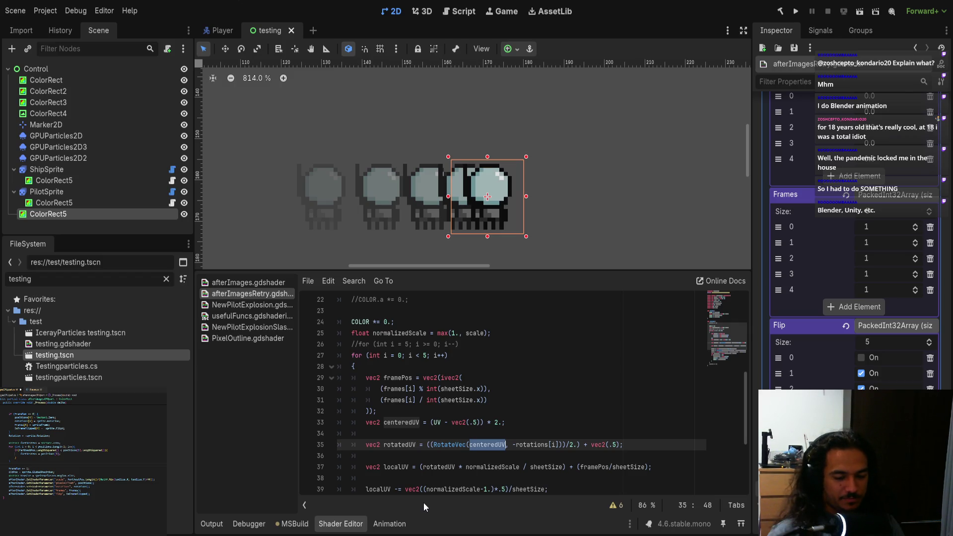
scroll(472, 379, "down", 1)
scroll(472, 379, "up", 1)
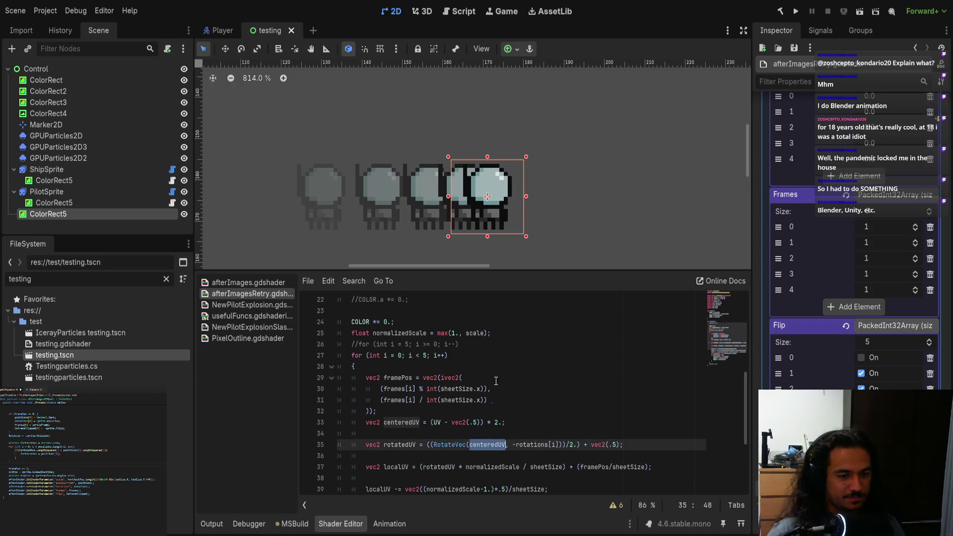
scroll(500, 193, "down", 2)
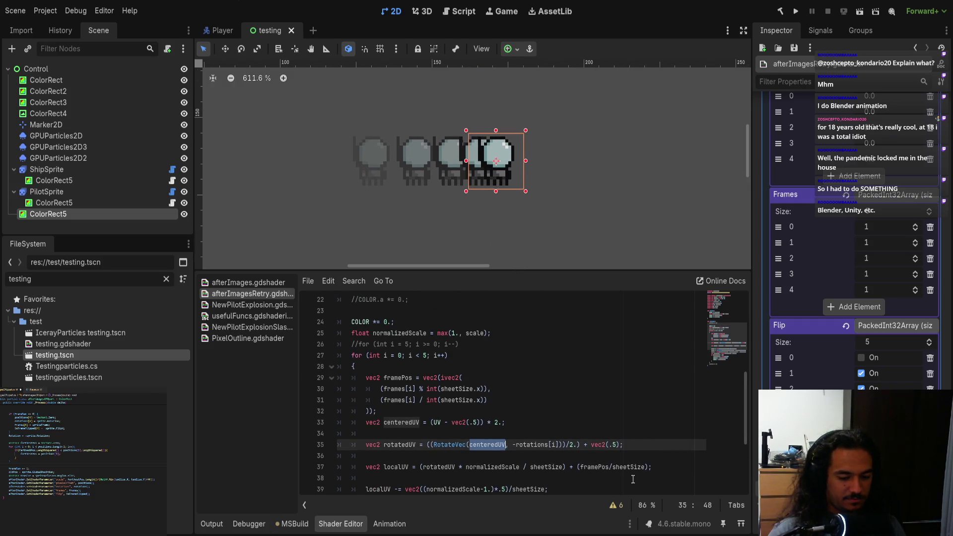
scroll(504, 380, "down", 3)
scroll(512, 413, "down", 1)
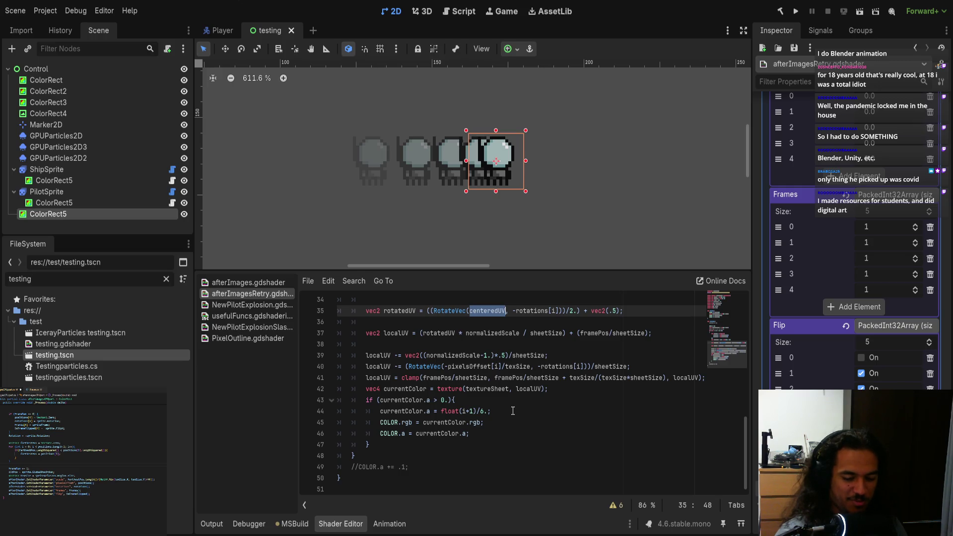
scroll(469, 441, "up", 1)
scroll(475, 441, "down", 1)
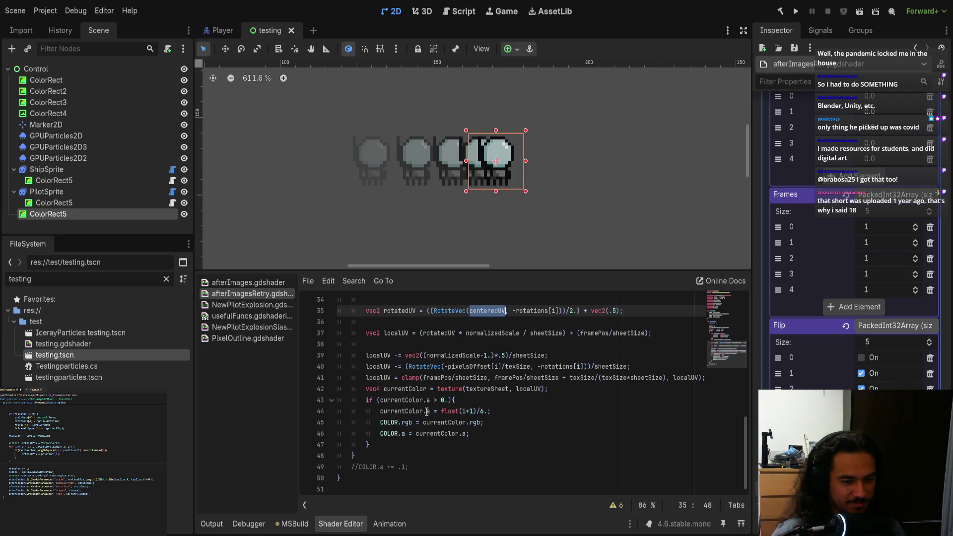
left_click(553, 355)
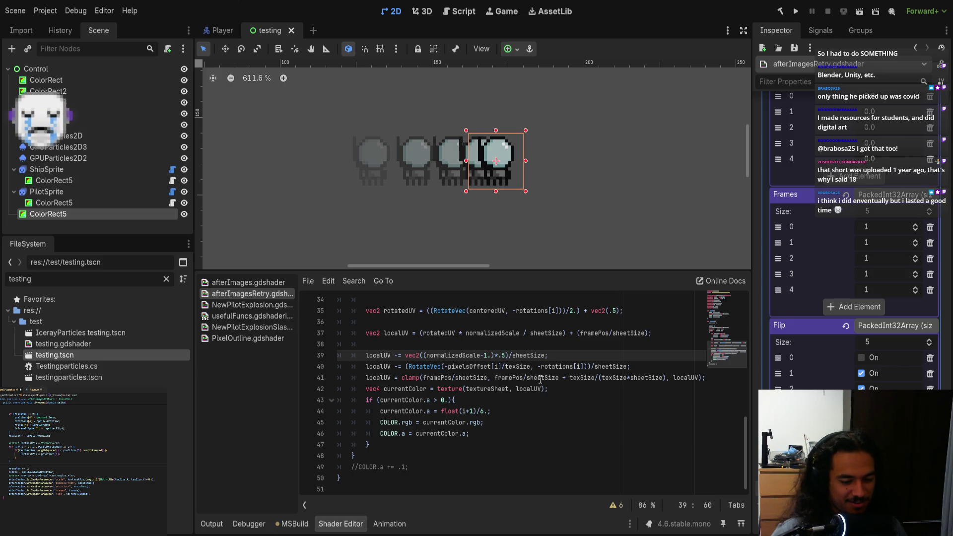
scroll(509, 390, "up", 6)
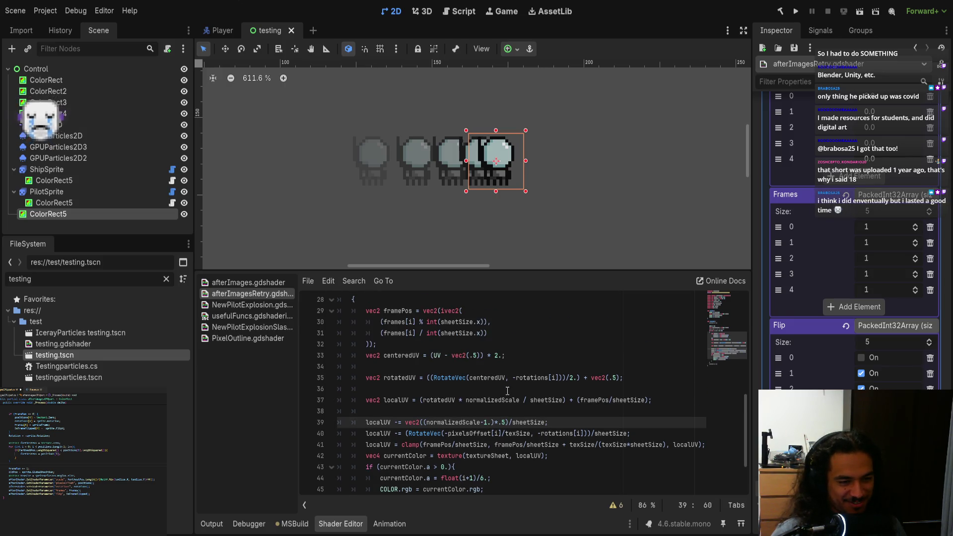
scroll(508, 391, "down", 5)
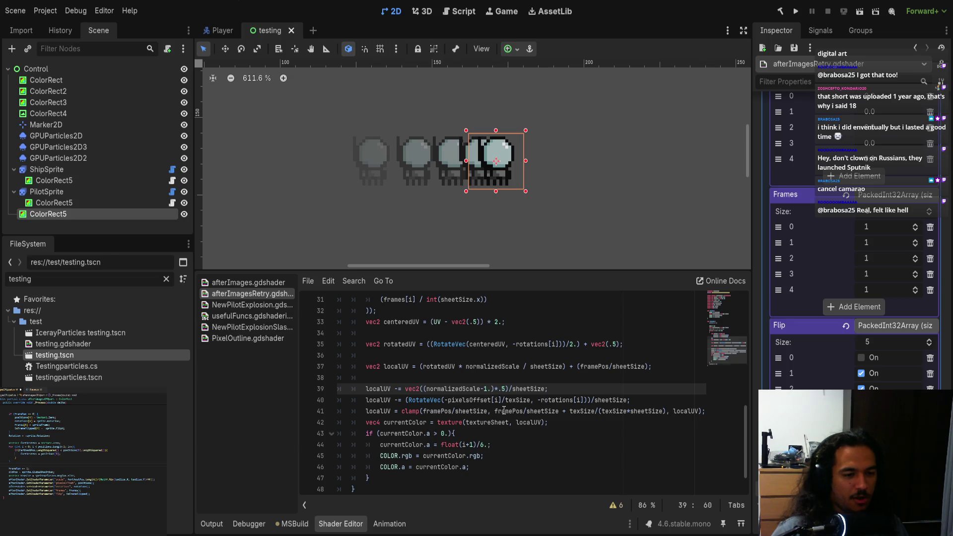
scroll(494, 411, "down", 1)
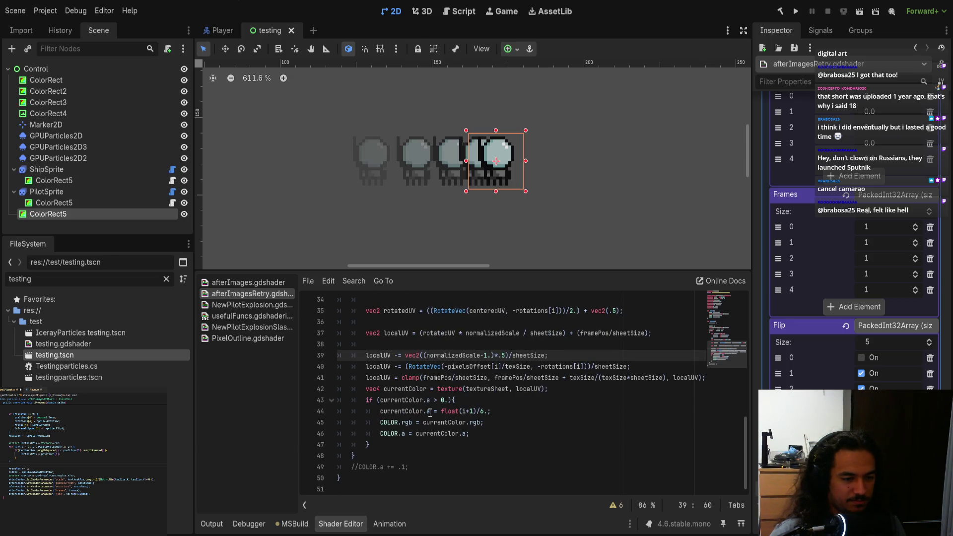
- Add the line if (flip[i]) localUV.x *= -1; after line 41
key("Down")
key("Down")
key("End")
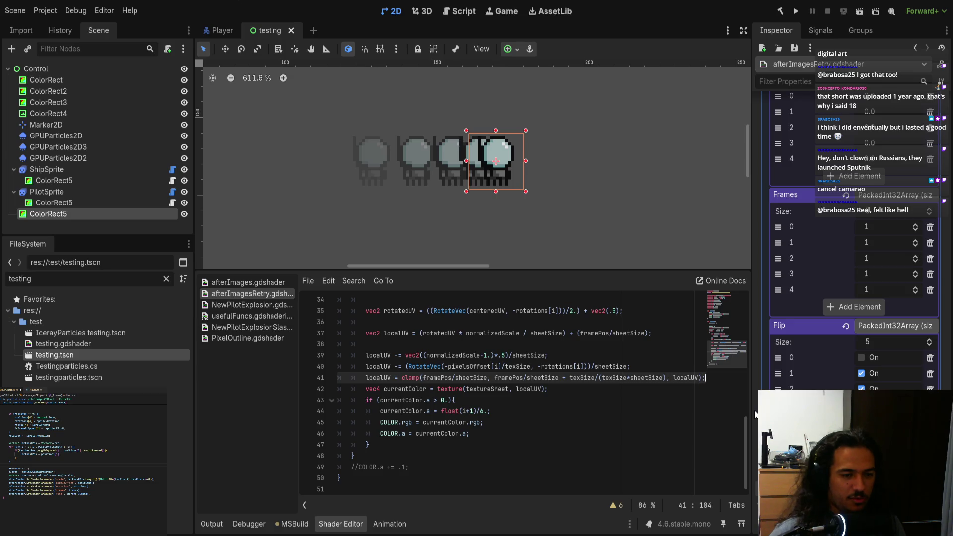
key("Return")
type("localUV")
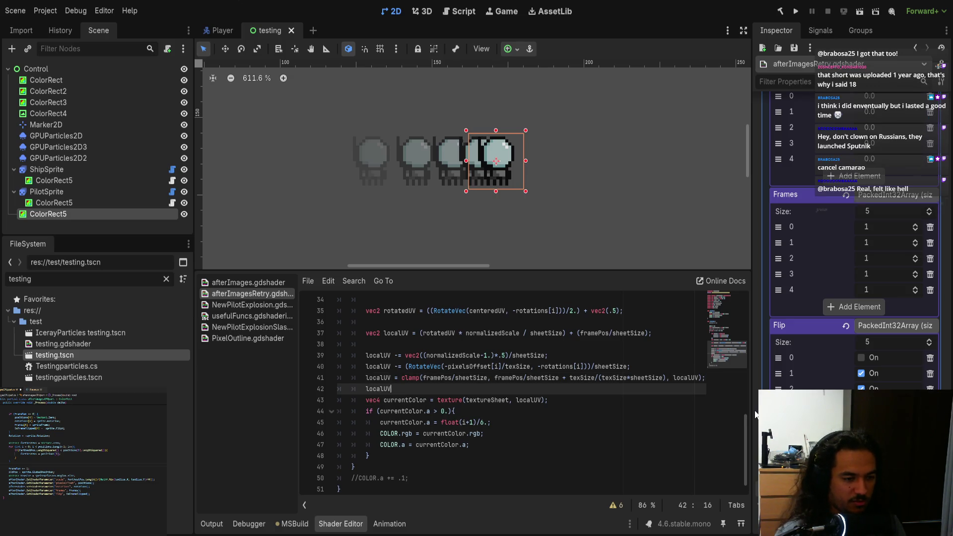
key("BackSpace")
key("BackSpace")
key("BackSpace")
key("BackSpace")
key("BackSpace")
type("if ")
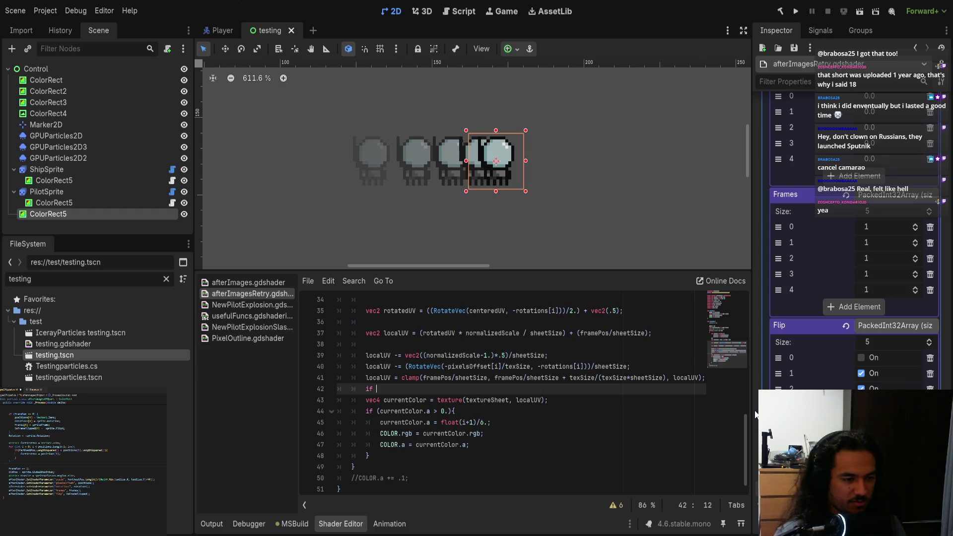
type("(flip[i]")
type(") cl")
key("BackSpace")
key("BackSpace")
type("localUV-")
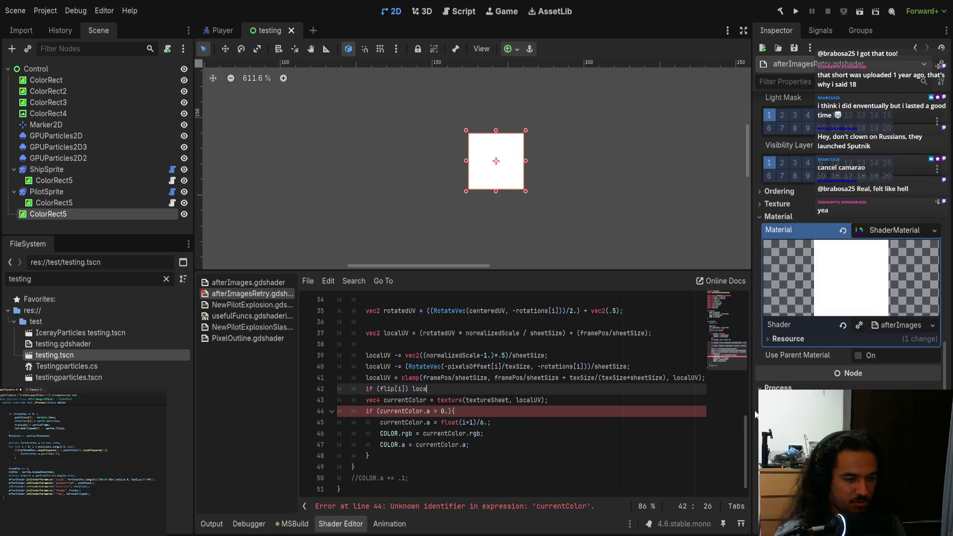
key("BackSpace")
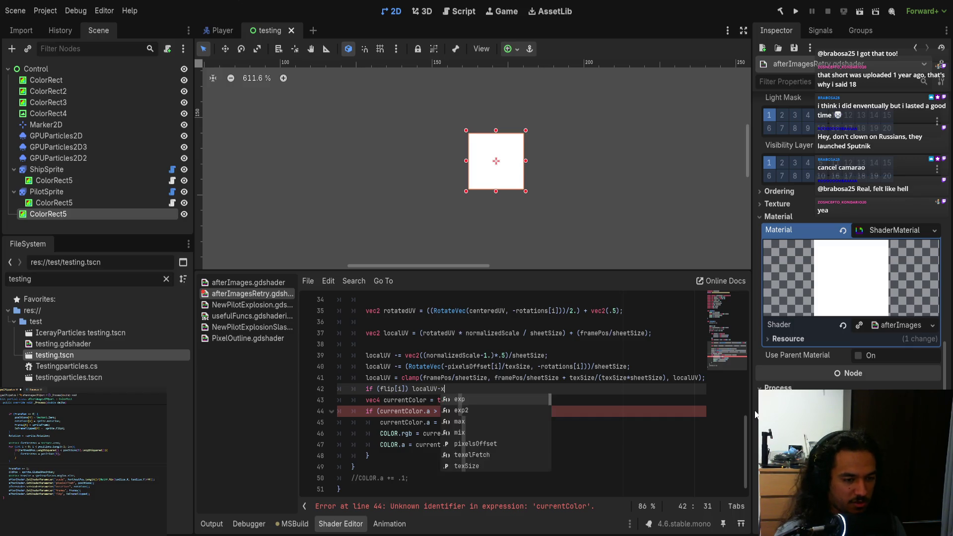
type(".x *= -1;")
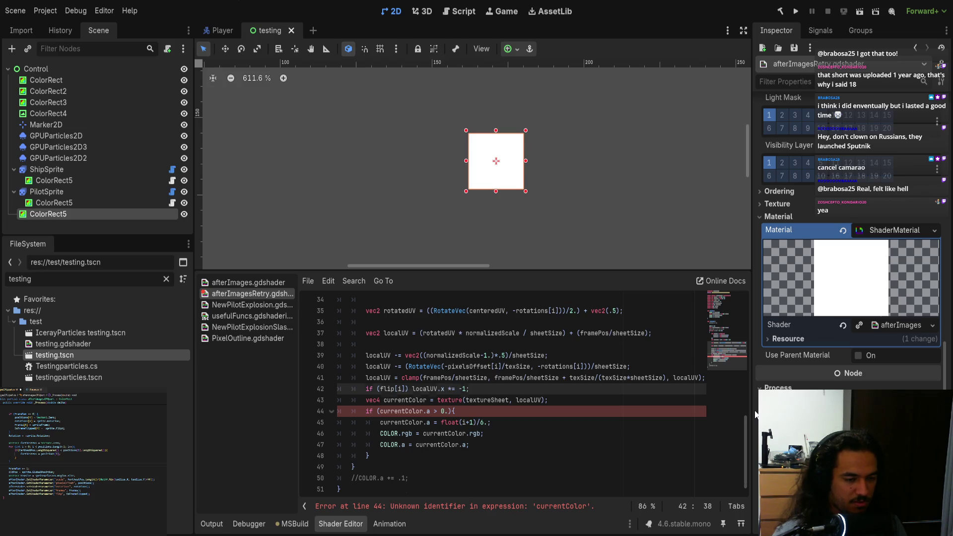
key("Return")
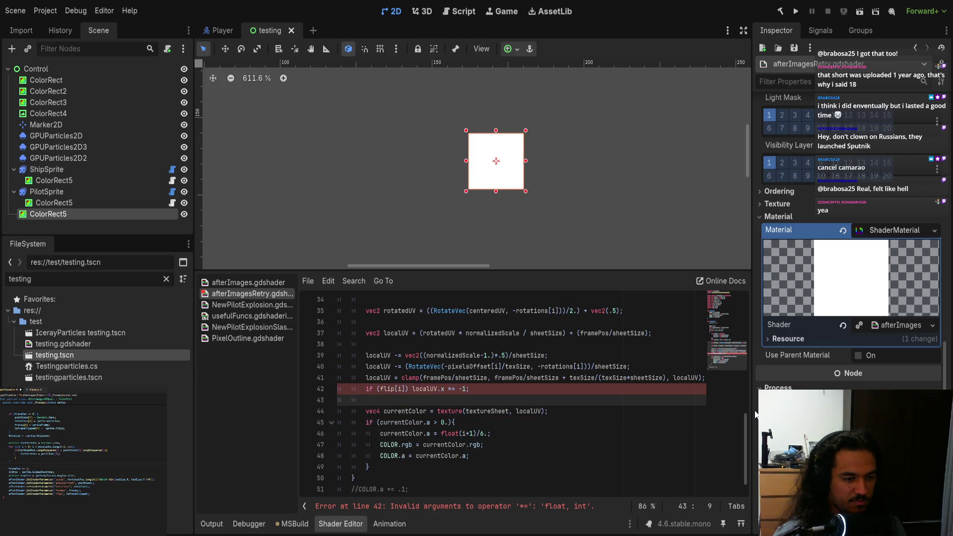
- Make the flip factor a float, -1., in the new flip line
key("Up")
key("End")
key("Left")
type(".")
key("Escape")
key("Down")
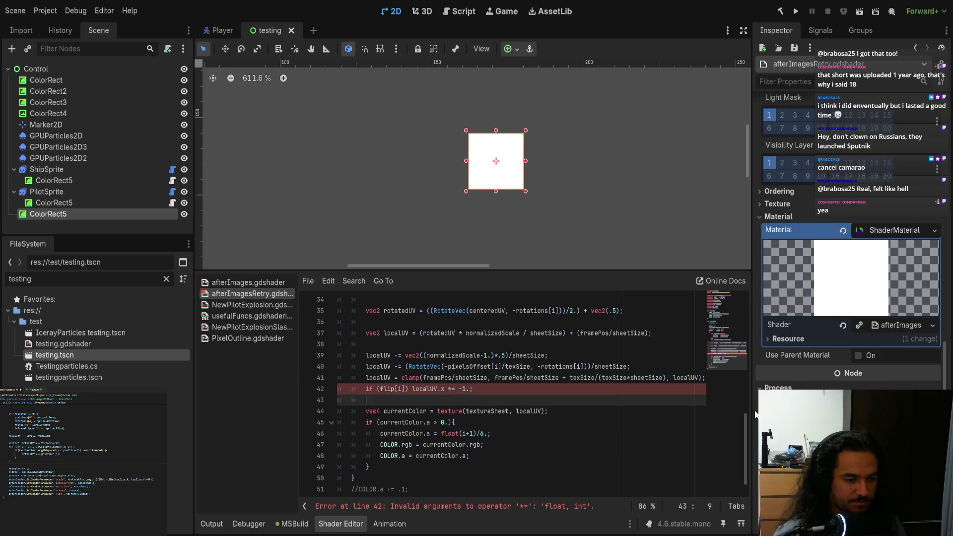
- Add an offset line: localUV += the frame offset expression copied from line 41, times 2
type("localUV +=")
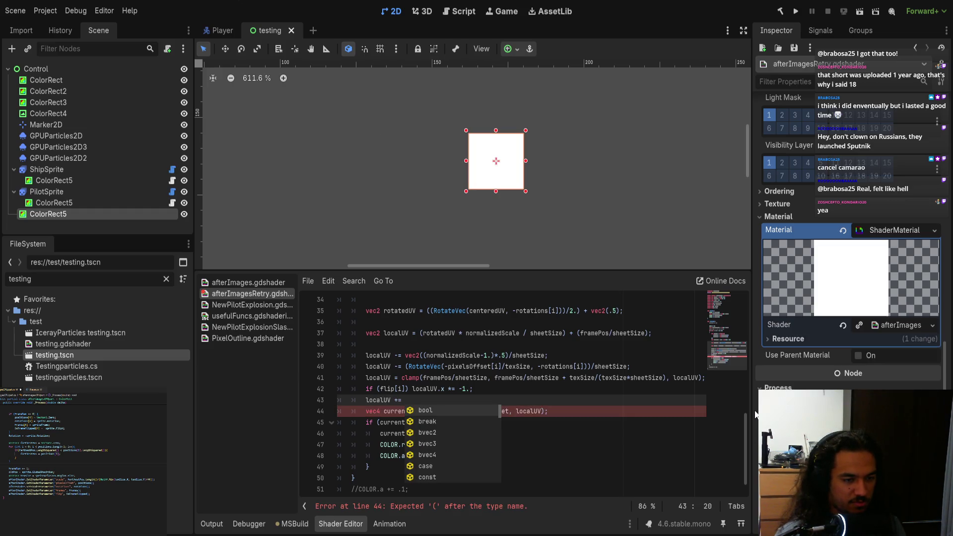
left_click(523, 378)
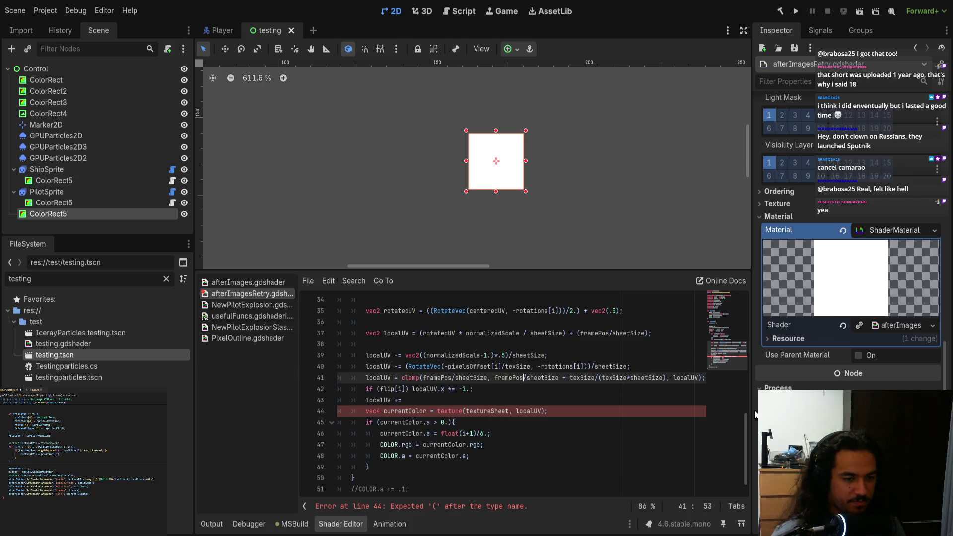
key("ctrl+shift+Right")
key("ctrl+shift+Right")
key("ctrl+shift+Right")
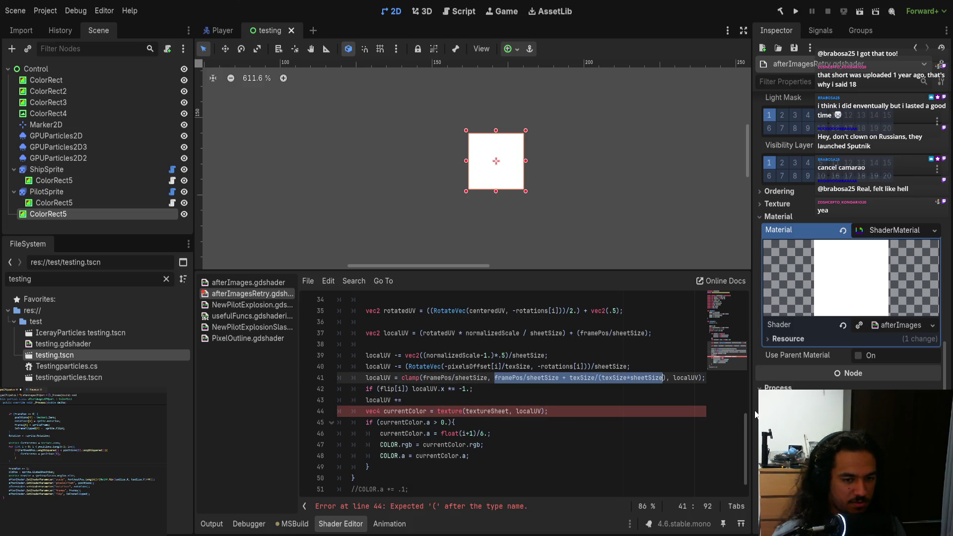
key("ctrl+c")
key("Down")
key("Down")
key("ctrl+v")
key("ctrl+shift+Left")
key("ctrl+shift+Left")
key("ctrl+shift+Left")
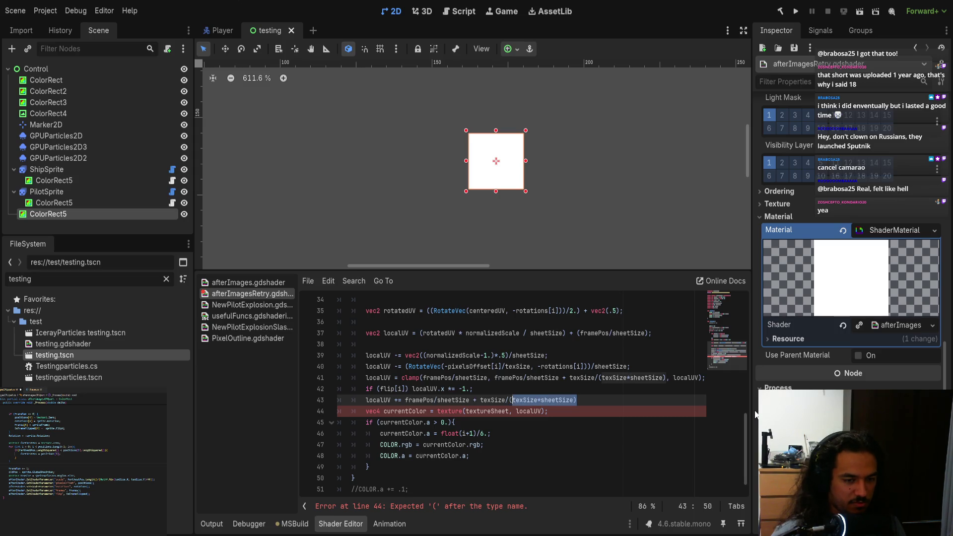
type("(*")
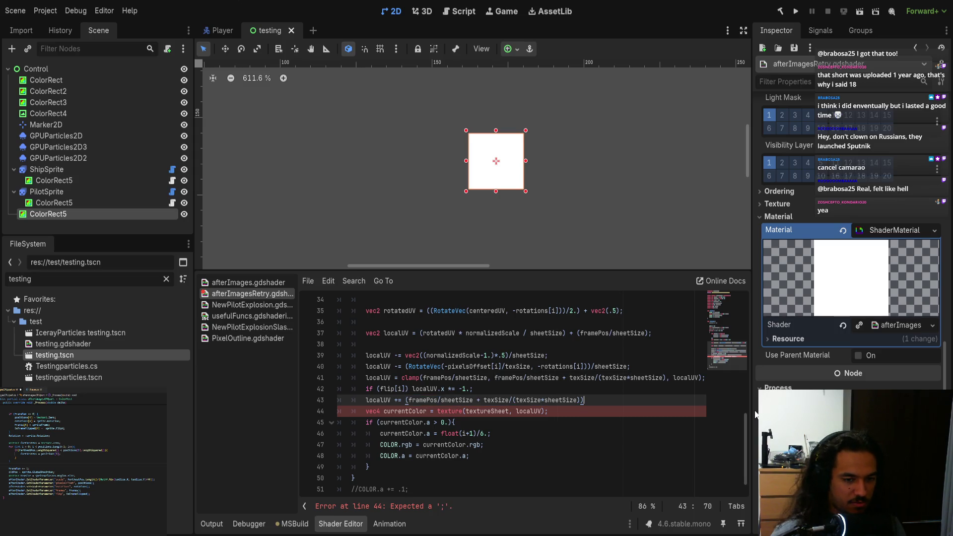
type("2.;")
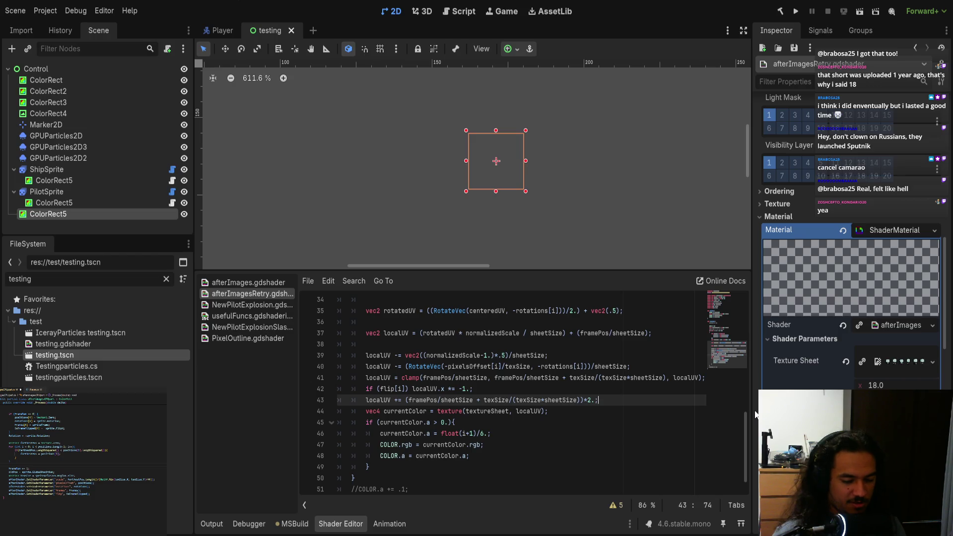
- Delete the added flip and offset lines and save with Ctrl+S
key("Down")
key("End")
key("shift+Up")
key("shift+Up")
key("shift+Up")
key("shift+Left")
key("shift+Left")
key("shift+Left")
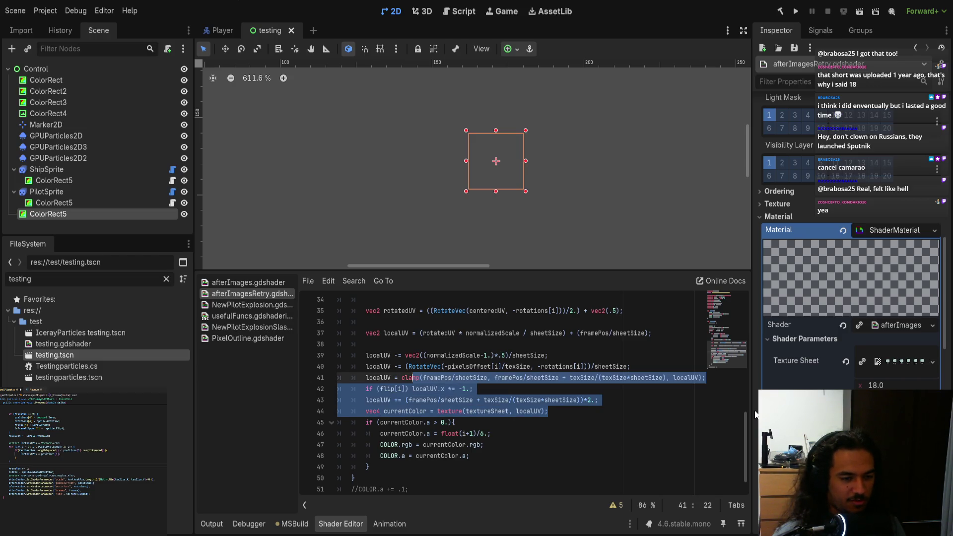
key("Down")
key("Down")
key("Left")
key("Left")
key("Left")
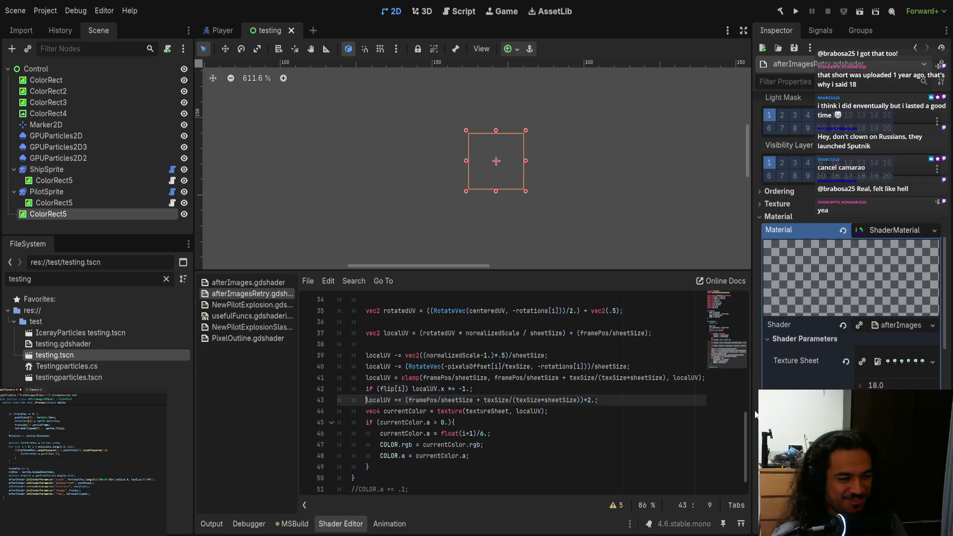
key("Up")
key("Home")
key("shift+Down")
key("shift+Down")
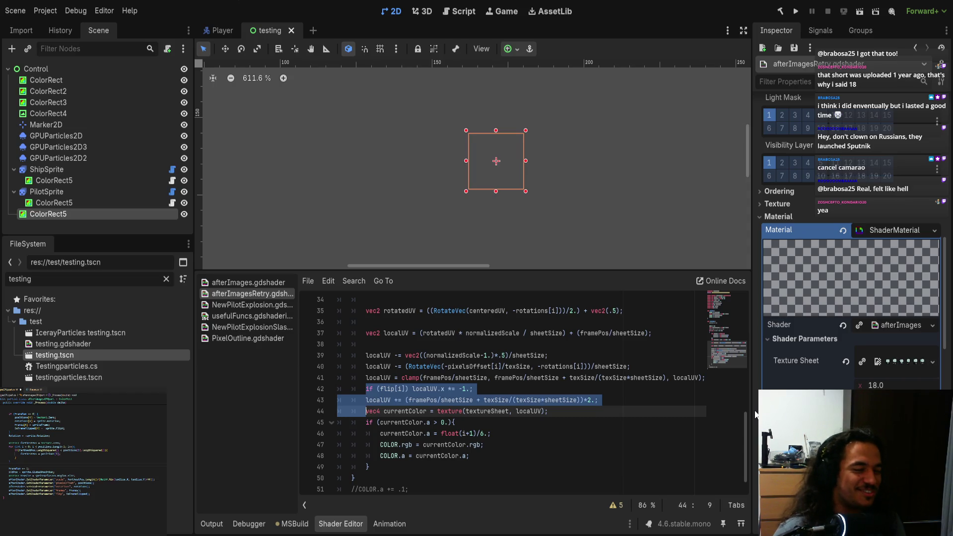
key("Delete")
key("ctrl+s")
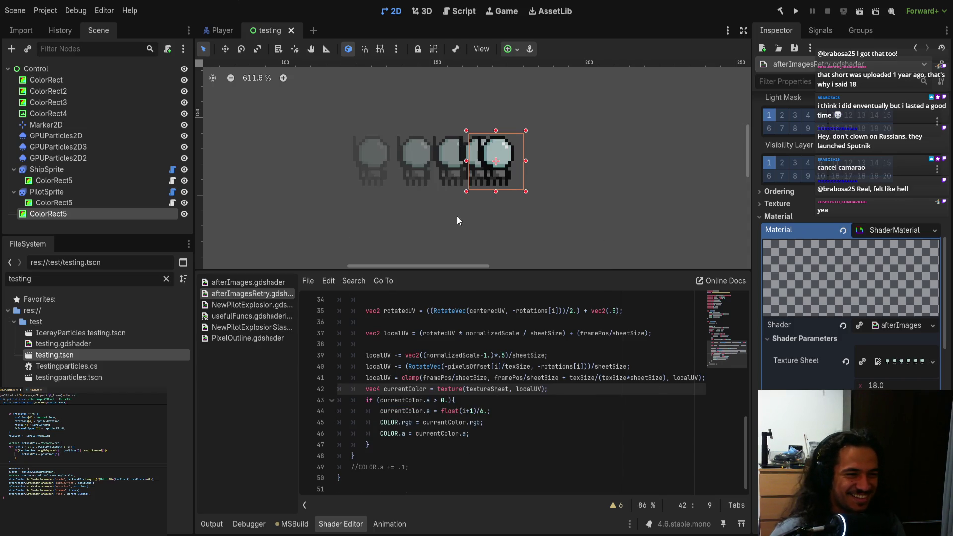
scroll(406, 164, "right", 2)
scroll(406, 164, "down", 1)
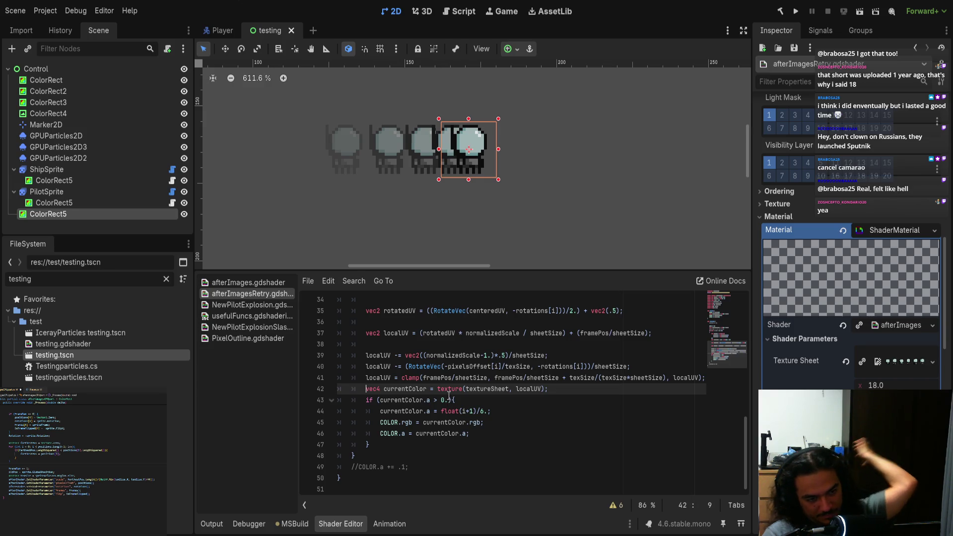
scroll(449, 393, "up", 5)
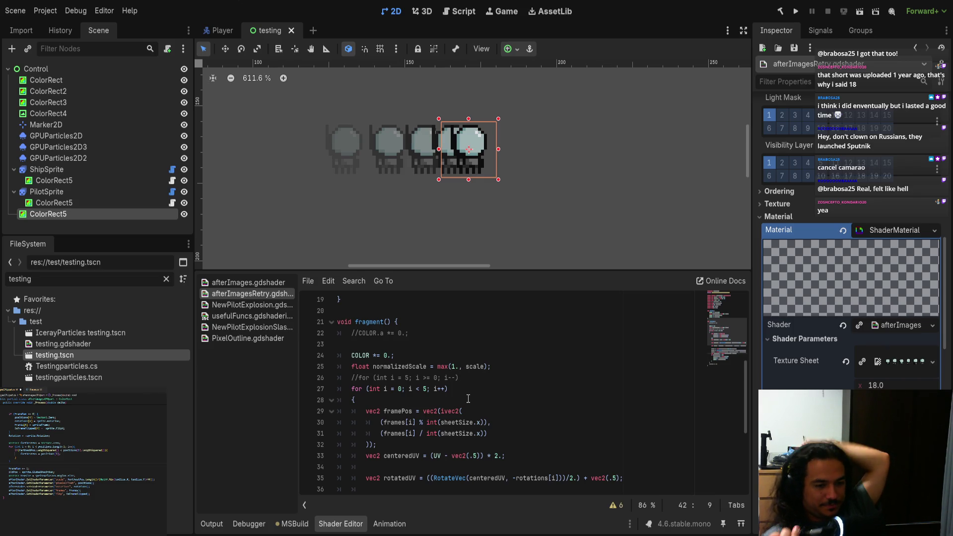
scroll(469, 399, "down", 3)
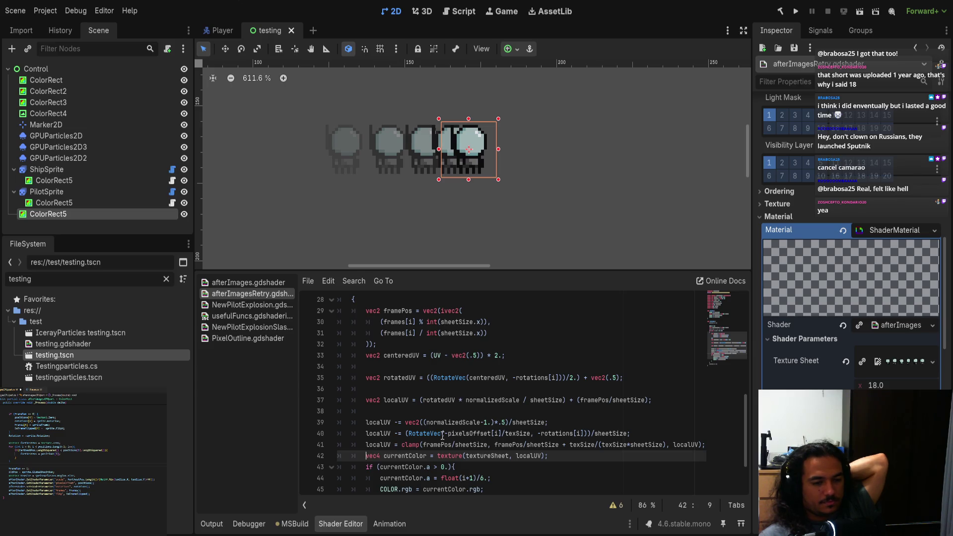
scroll(443, 435, "down", 2)
scroll(365, 466, "up", 9)
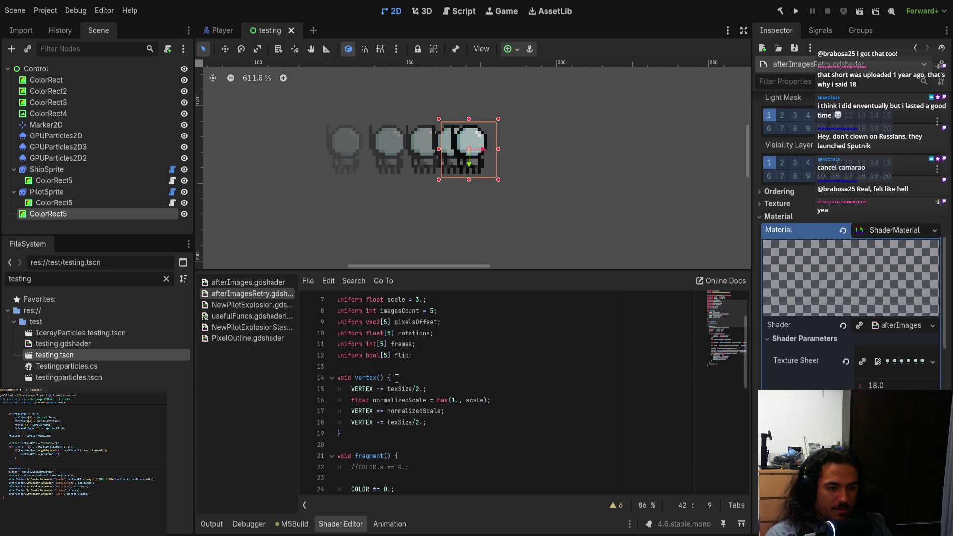
- Insert an empty line above the centeredUV line
scroll(397, 378, "down", 9)
scroll(398, 386, "up", 4)
left_click(440, 422)
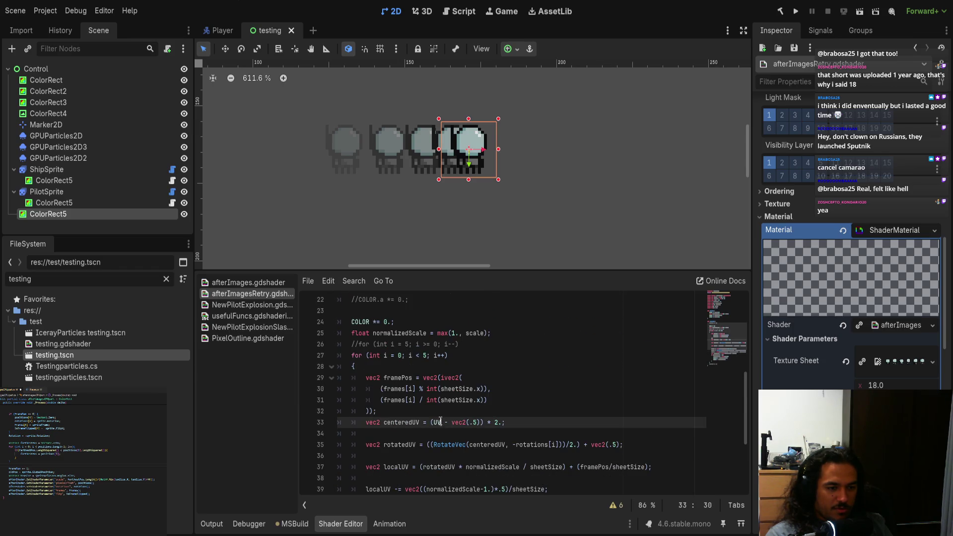
scroll(447, 425, "down", 4)
scroll(523, 440, "up", 7)
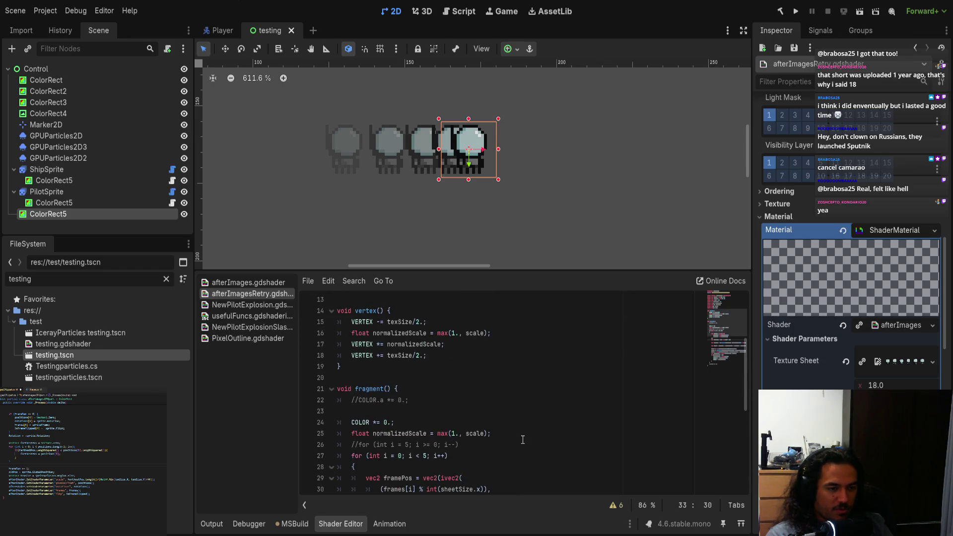
scroll(523, 440, "down", 4)
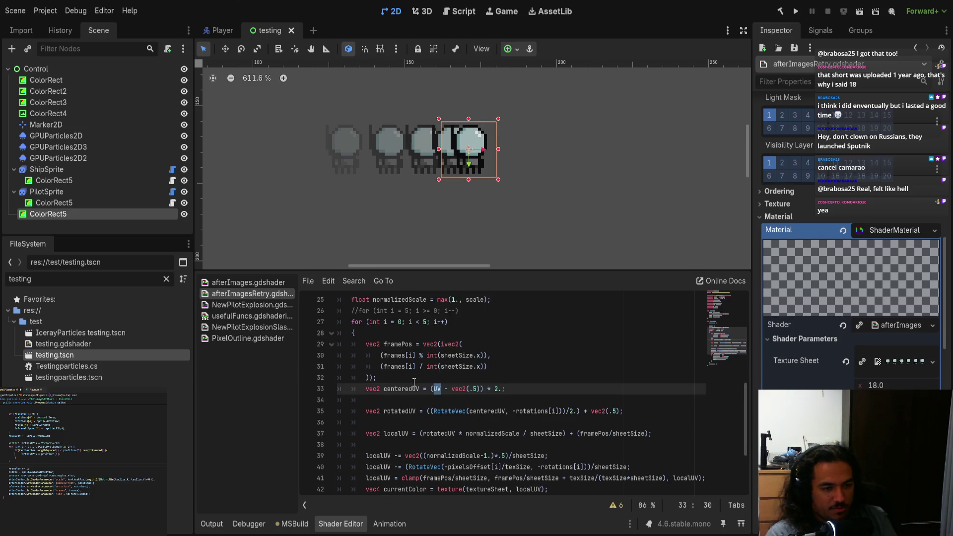
key("Up")
key("Return")
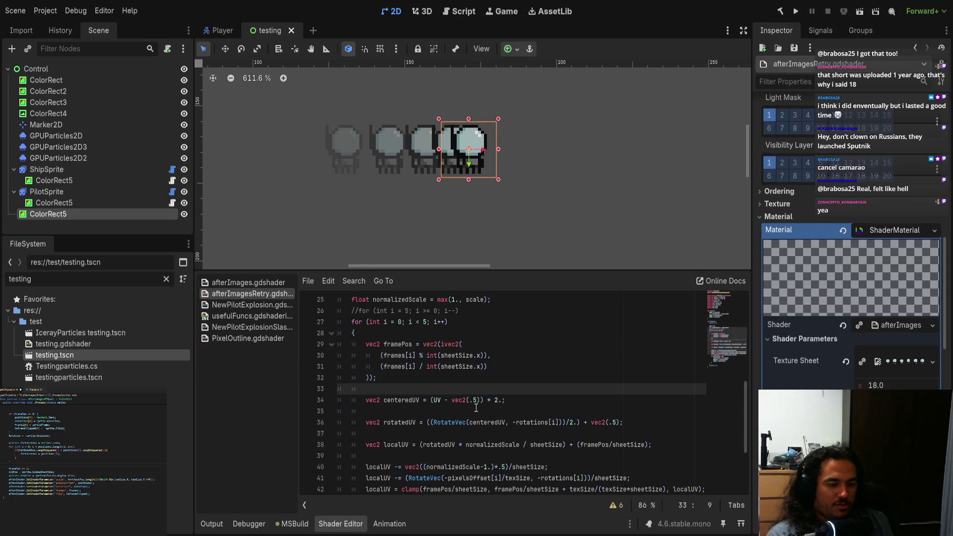
- Replace UV in the centeredUV line with a test variable named TESTIMG
double_click(438, 400)
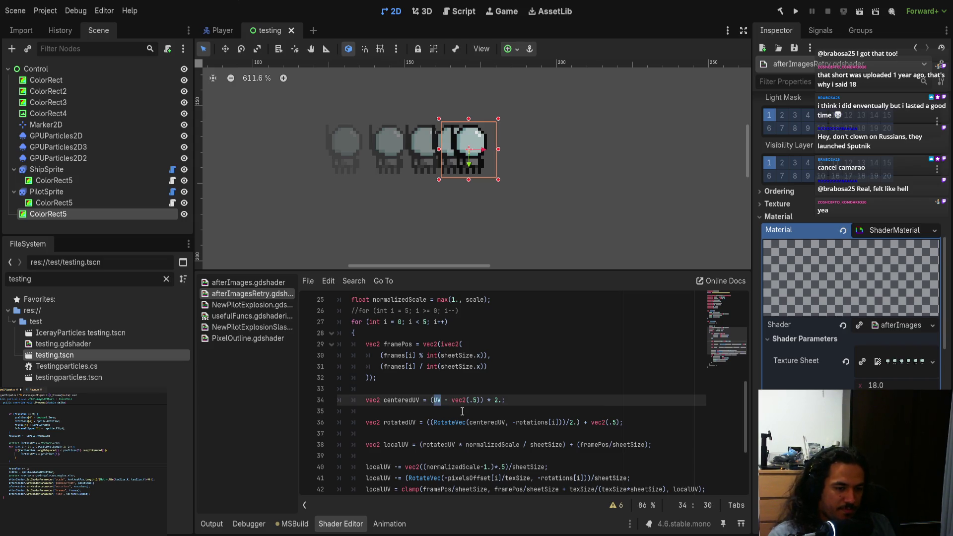
type("(UV")
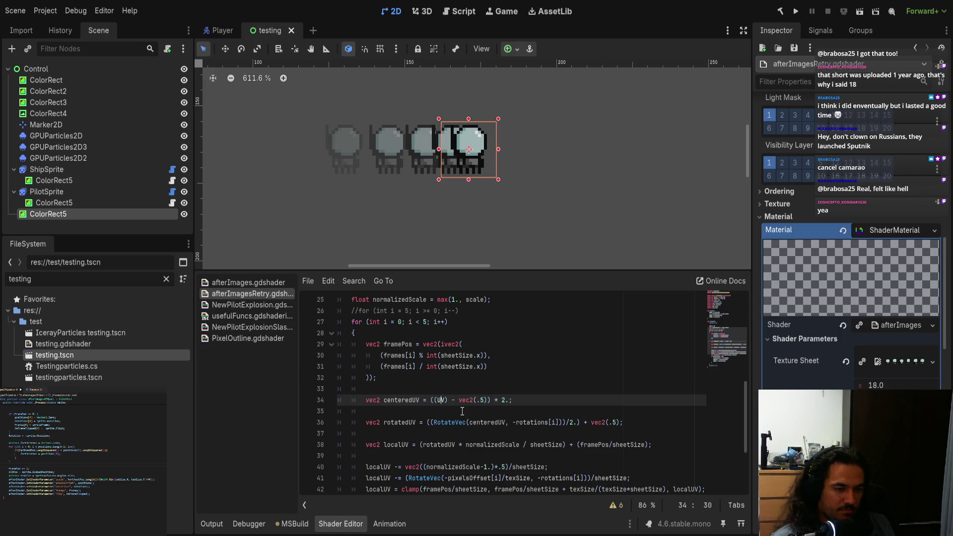
key("Left")
key("Left")
type("vec2(")
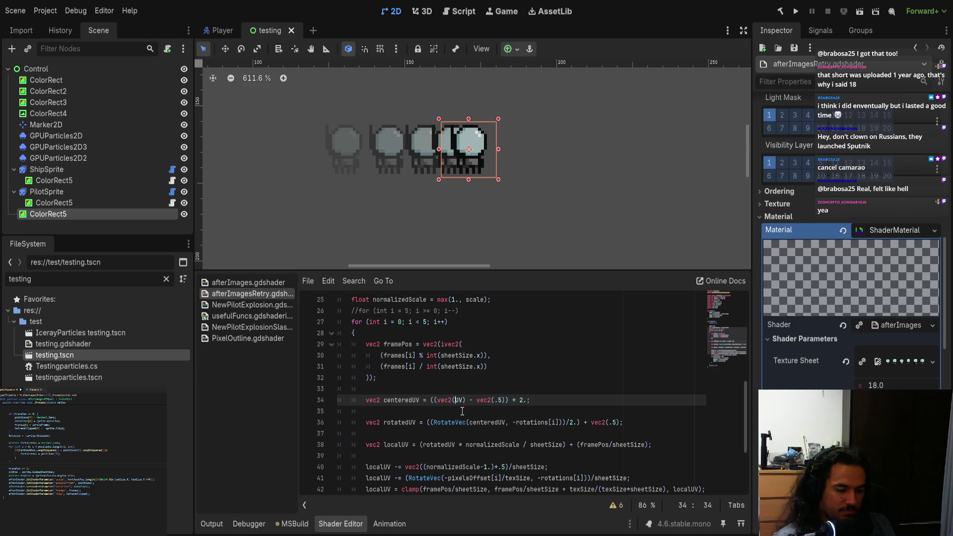
type("1")
key("BackSpace")
key("BackSpace")
key("BackSpace")
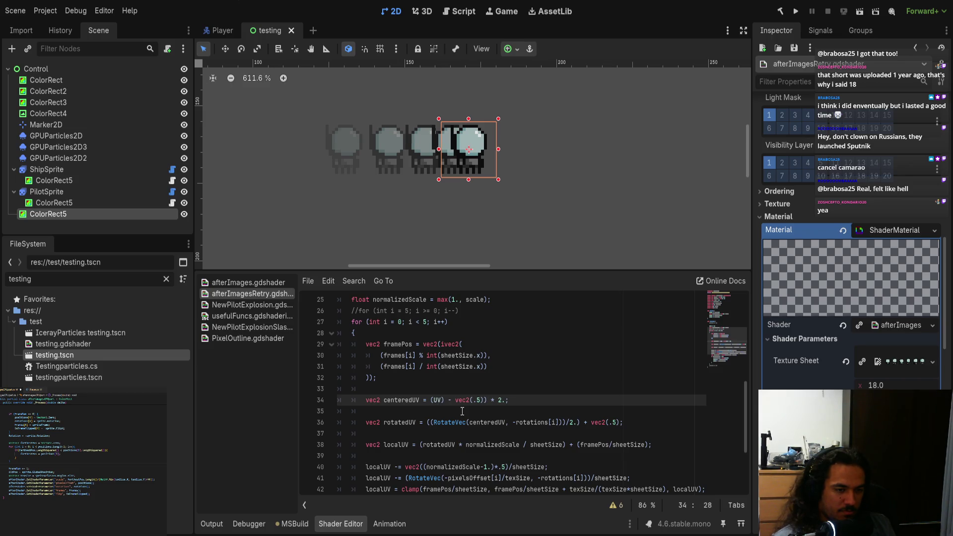
type("(")
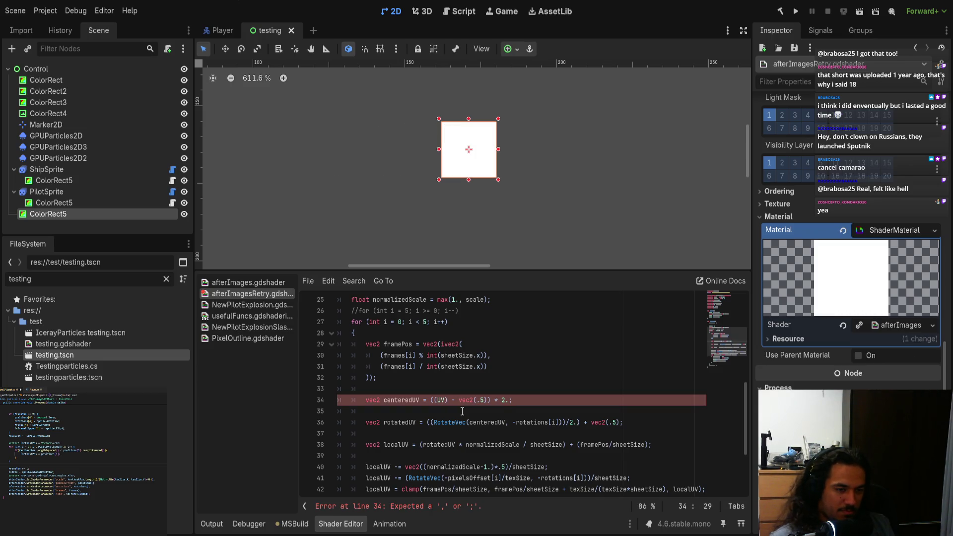
key("BackSpace")
key("Delete")
key("Delete")
key("Delete")
type("TESTIOM")
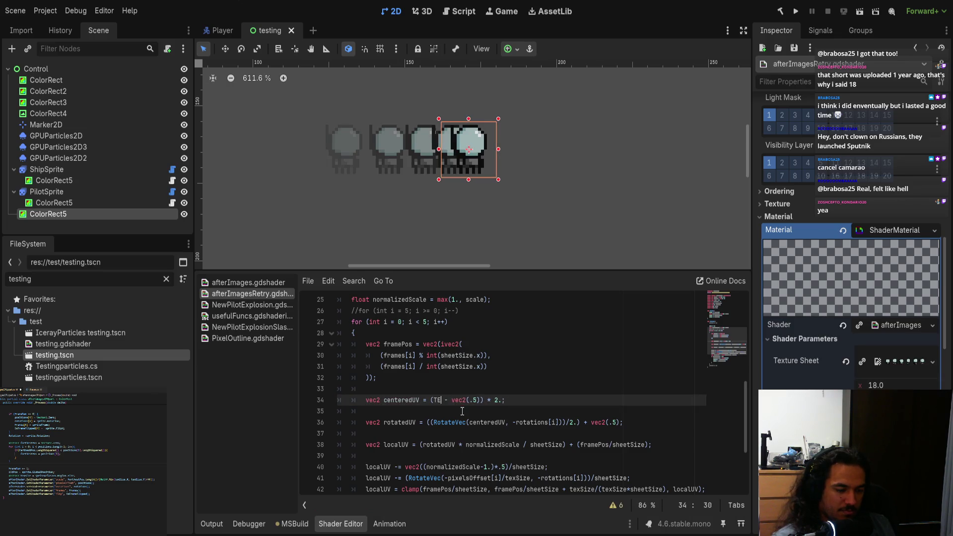
key("BackSpace")
key("BackSpace")
type("G")
key("Left")
type("M")
- Start a vec2 TESTIMG declaration on the empty line above centeredUV
key("Up")
type("VE")
key("Return")
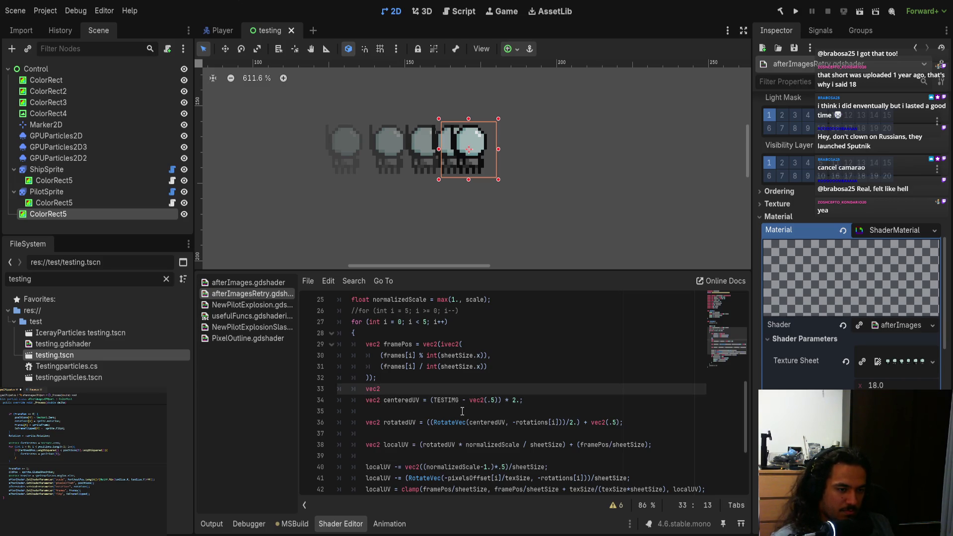
type("X")
key("Down")
key("Left")
key("Left")
key("Left")
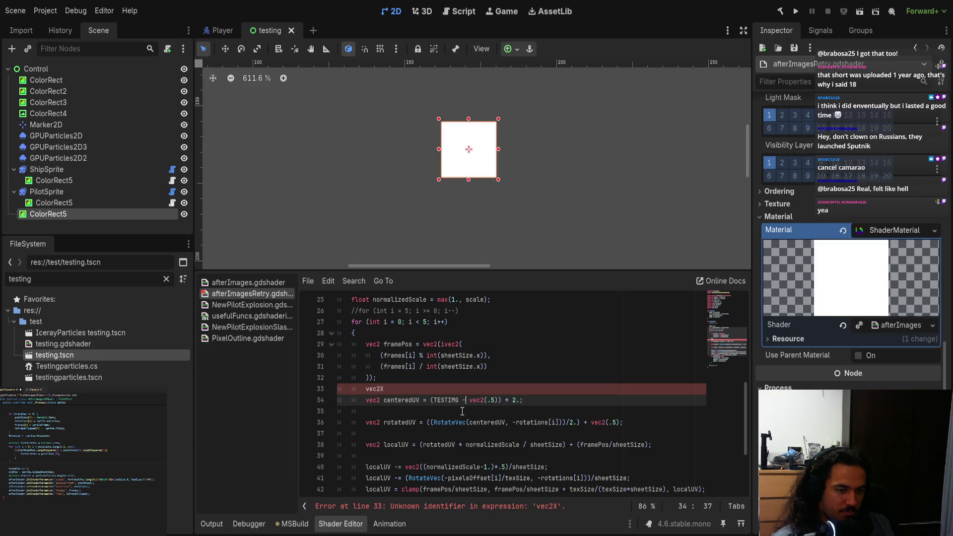
key("Up")
key("Delete")
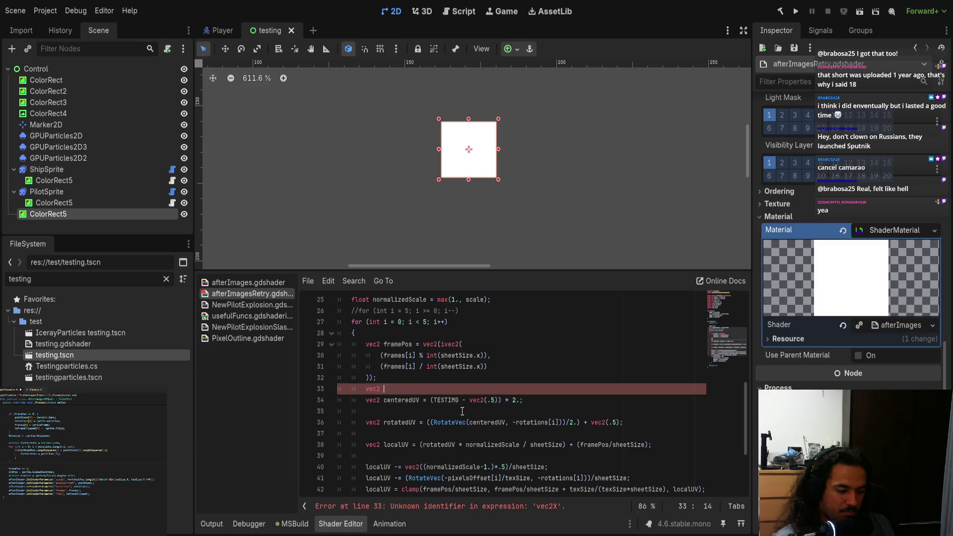
type("= TESTIMG")
- Complete the declaration as vec2 TESTIMG = UV; and add a line below it
key("ctrl+BackSpace")
key("Left")
key("Left")
key("Left")
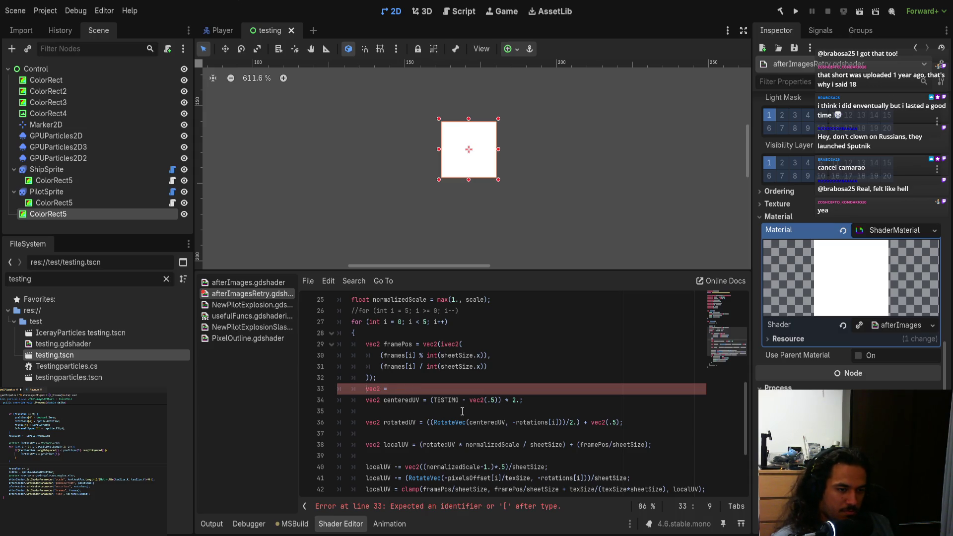
type("TESTIMG = ")
type("uv")
key("BackSpace")
key("BackSpace")
type("VU")
key("BackSpace")
key("BackSpace")
type("UV;")
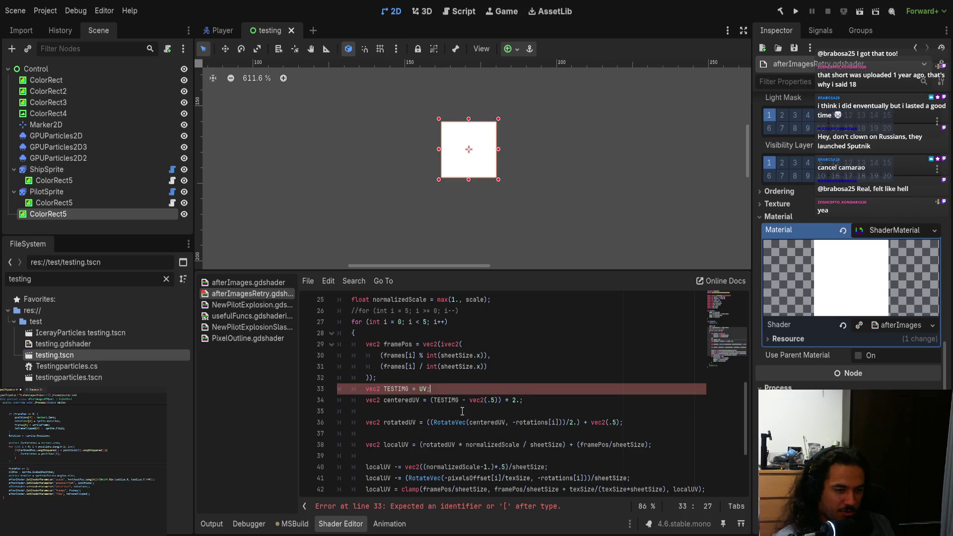
key("Return")
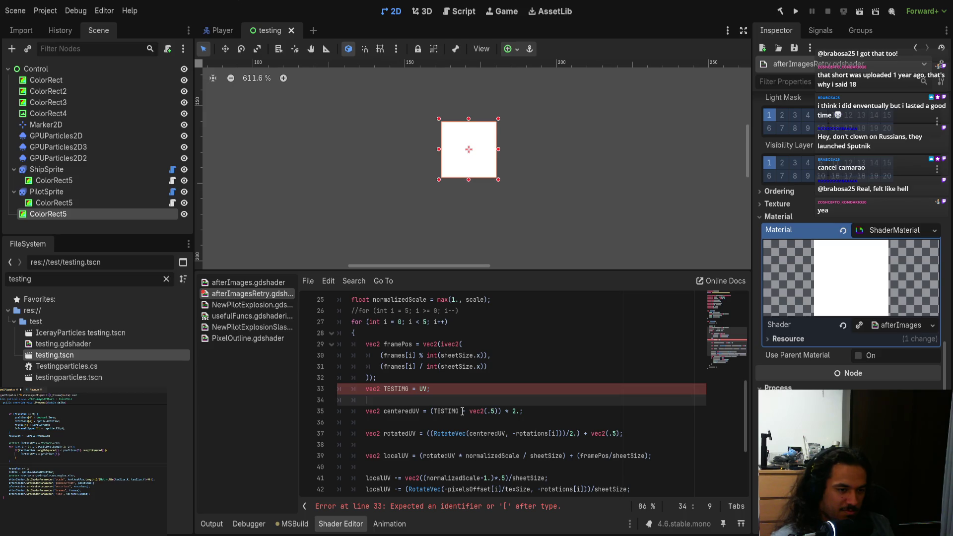
- Add the mirroring line TESTIMG.x = 1.-TESTIMG.x; below the declaration
key("Up")
key("ctrl+Right")
key("ctrl+shift+Right")
key("ctrl+c")
key("Down")
key("ctrl+v")
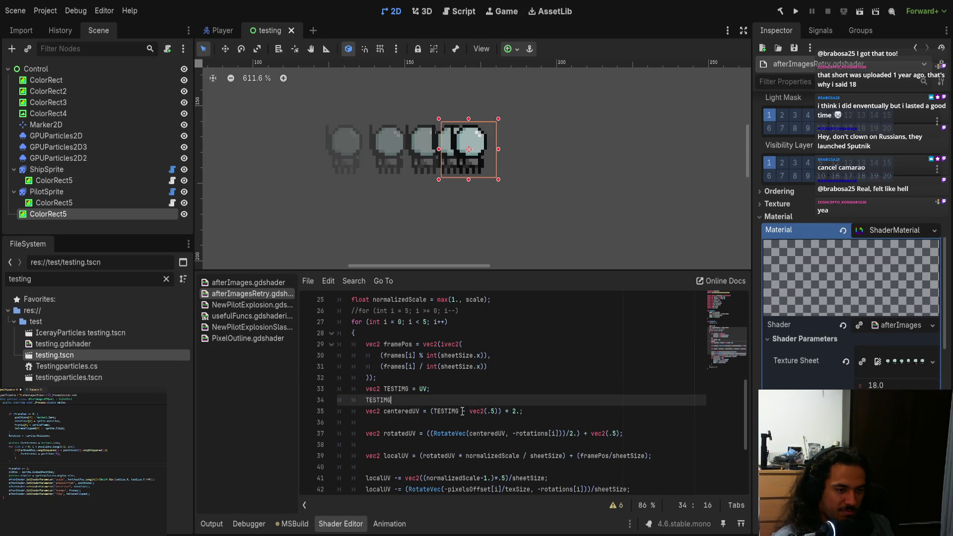
type(".x = ")
type("1")
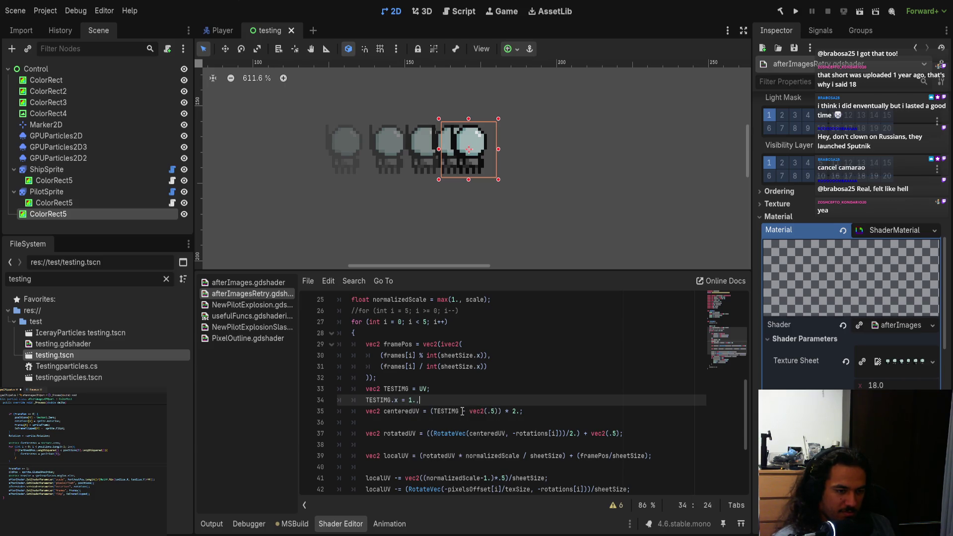
type(".-TEST")
key("Return")
type(".x;")
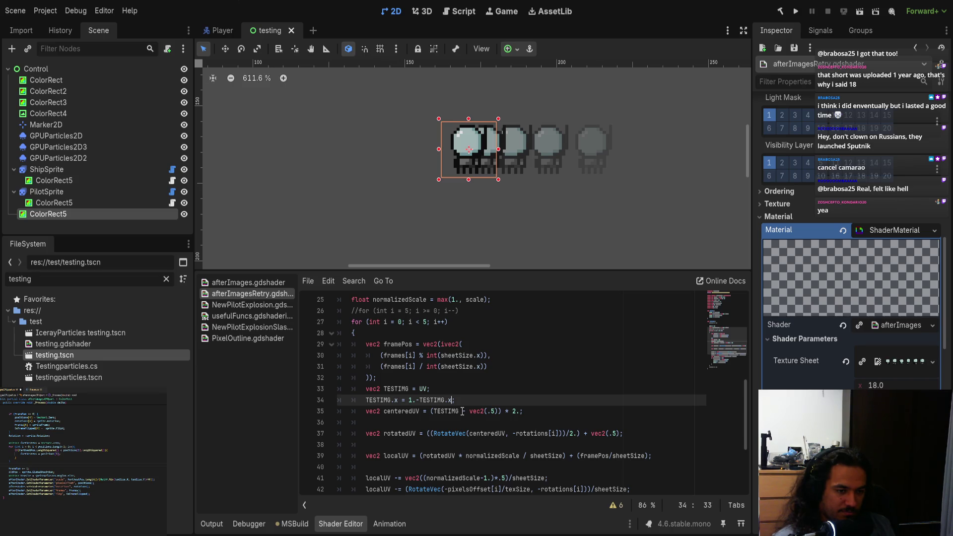
- Delete both TESTIMG test lines and put UV back in centeredUV
key("shift+Up")
key("shift+Up")
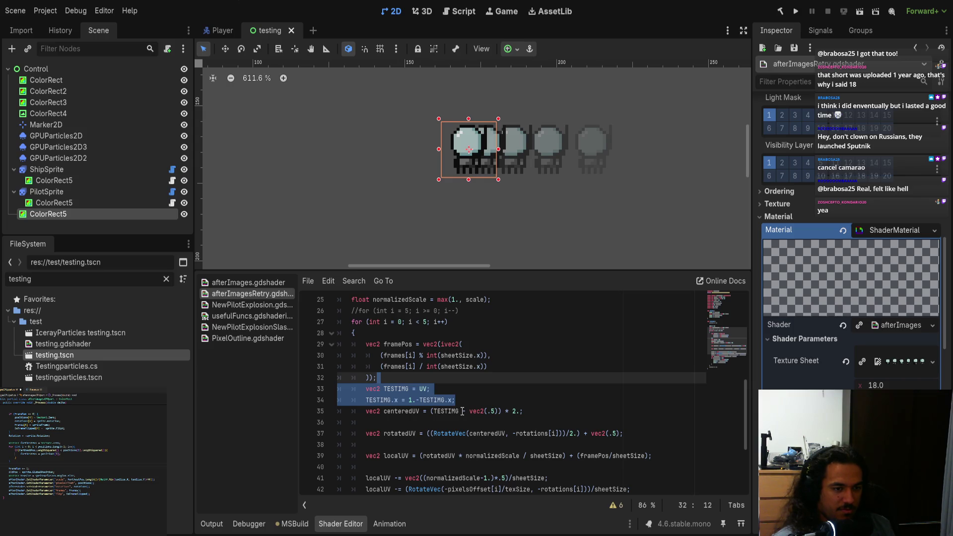
key("BackSpace")
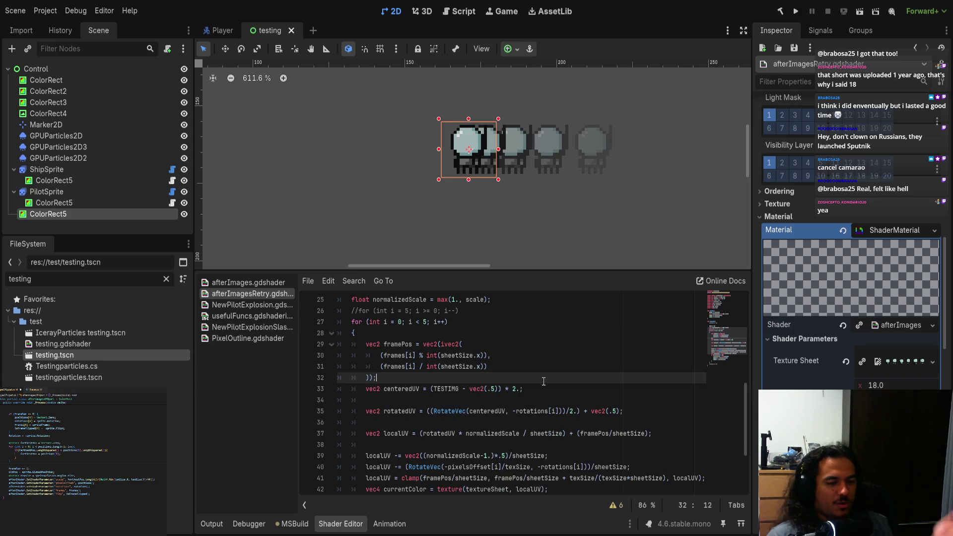
double_click(446, 389)
type("UV")
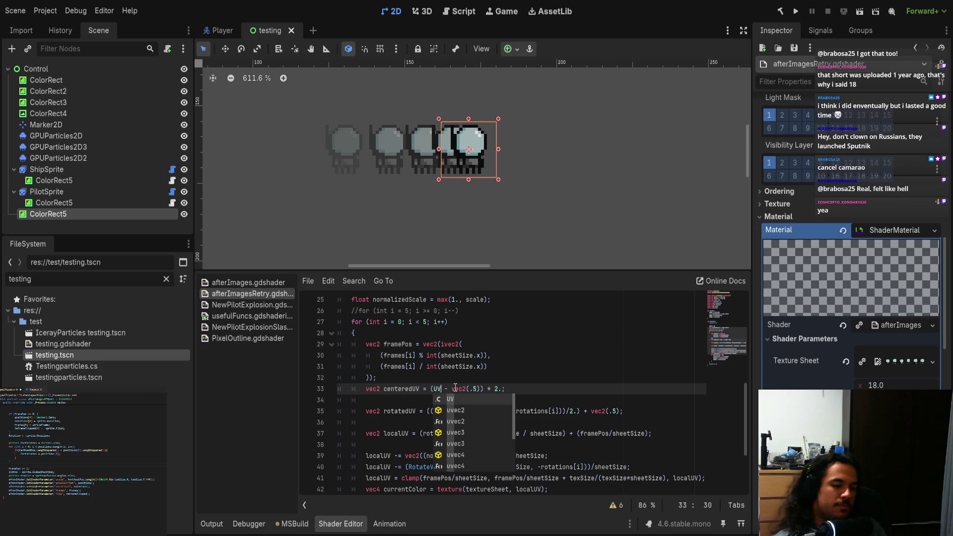
- Leave the restored UV term in centeredUV and scroll down the shader
left_click(570, 403)
scroll(568, 410, "down", 3)
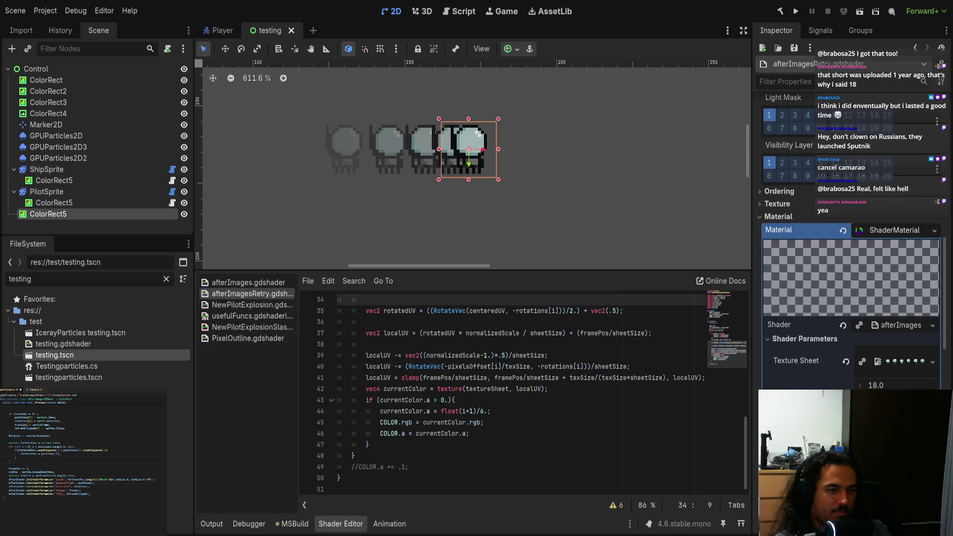
left_click(542, 389)
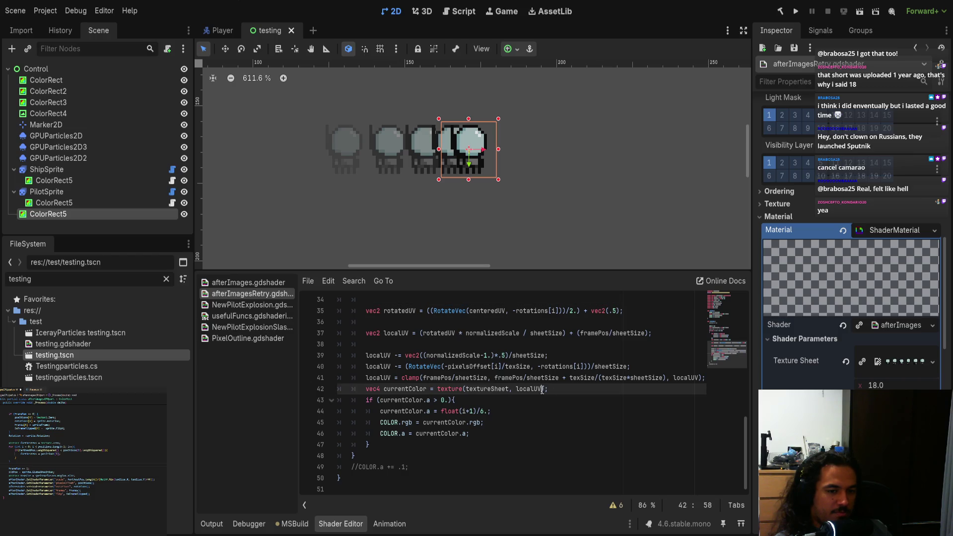
left_click(592, 429)
scroll(592, 429, "up", 2)
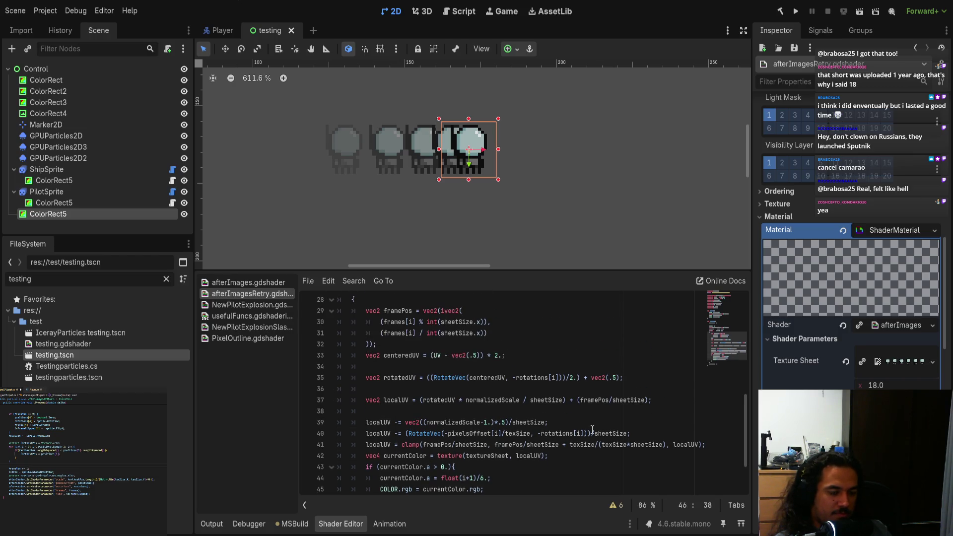
scroll(592, 430, "down", 1)
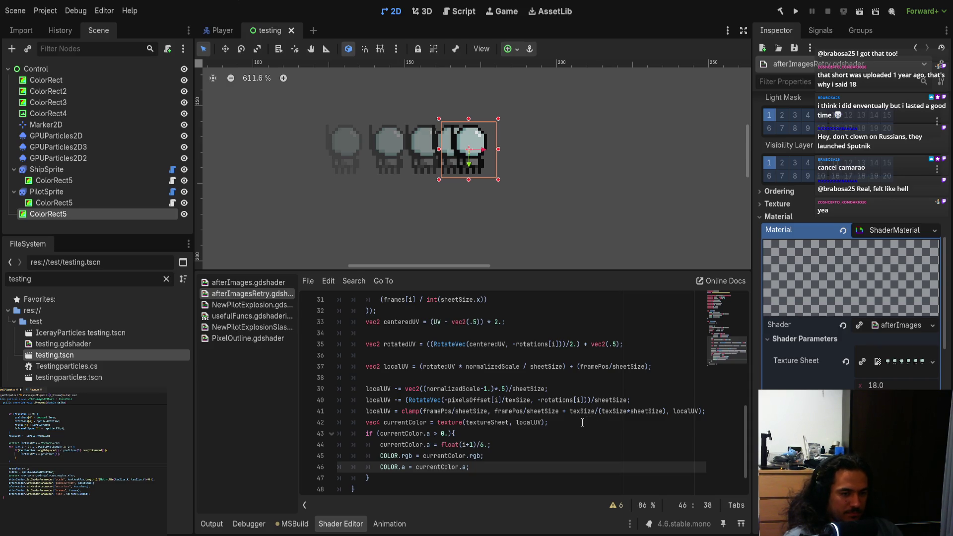
left_click(542, 424)
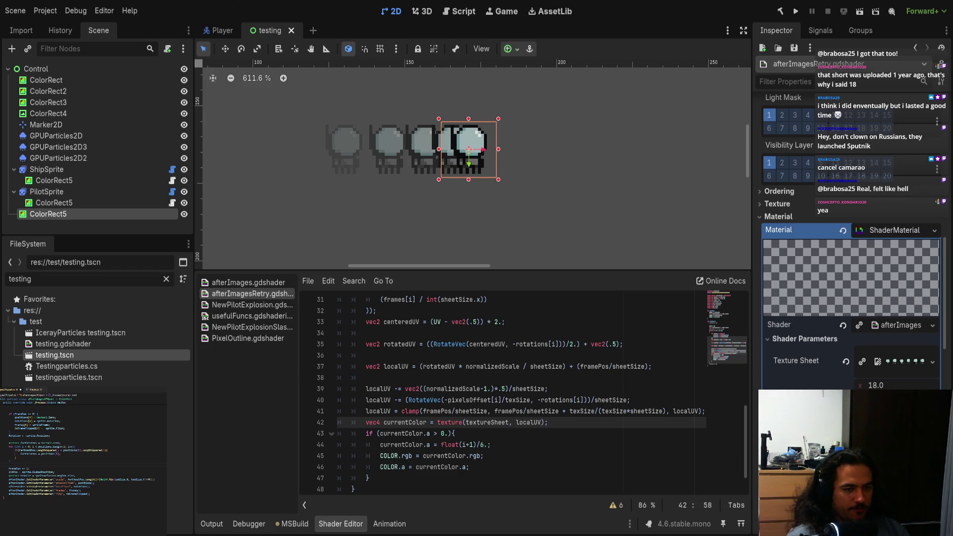
key("alt+Tab")
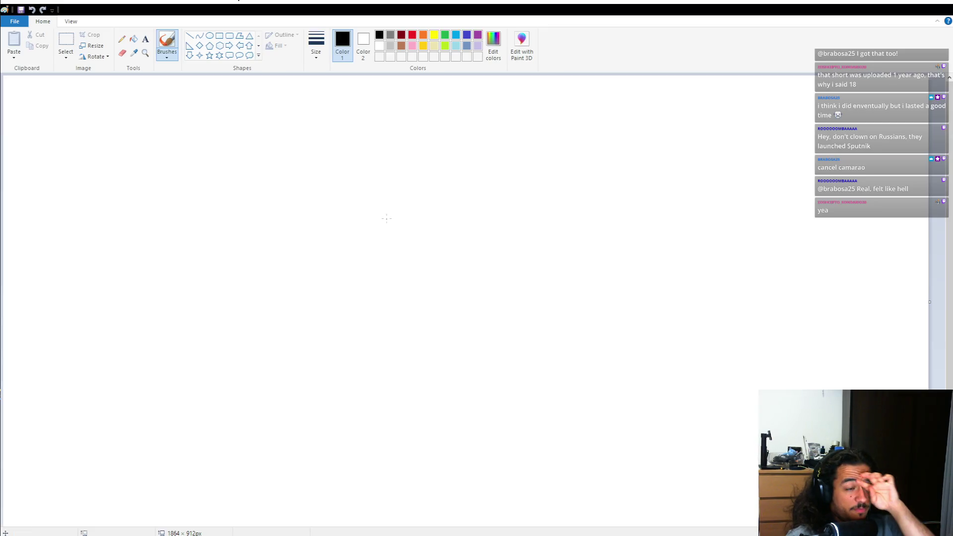
- Fill the canvas black and switch to a white freehand brush
left_click(134, 39)
left_click(211, 149)
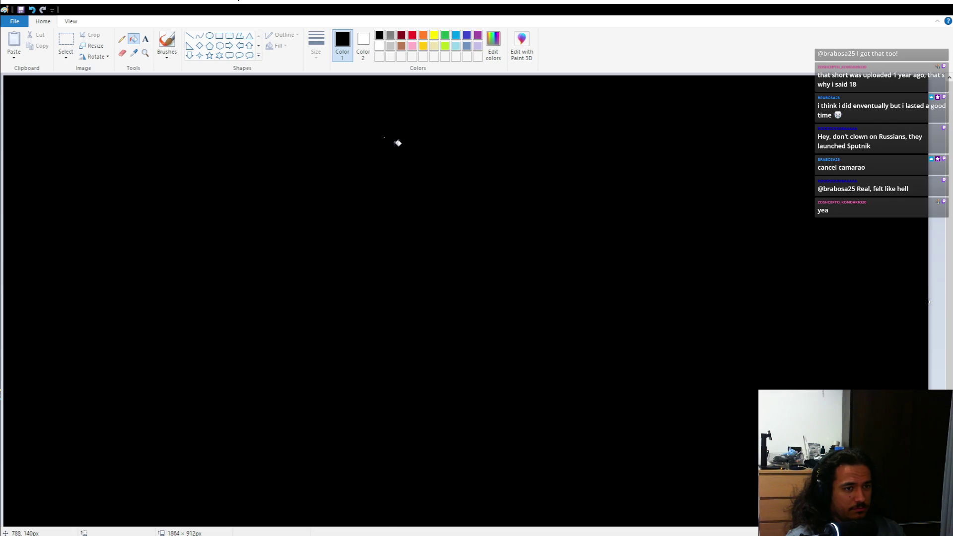
left_click(167, 41)
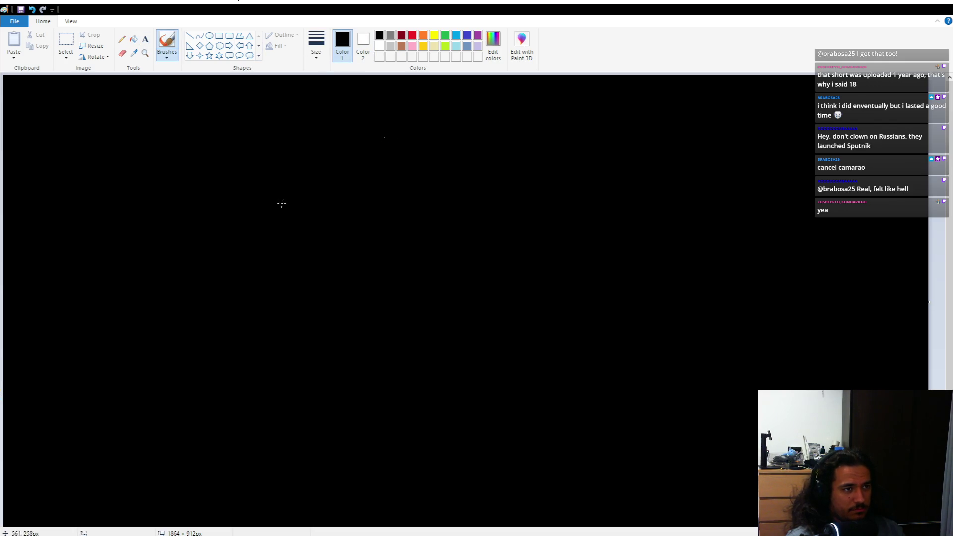
left_click(379, 45)
left_click_drag(228, 202, 319, 249)
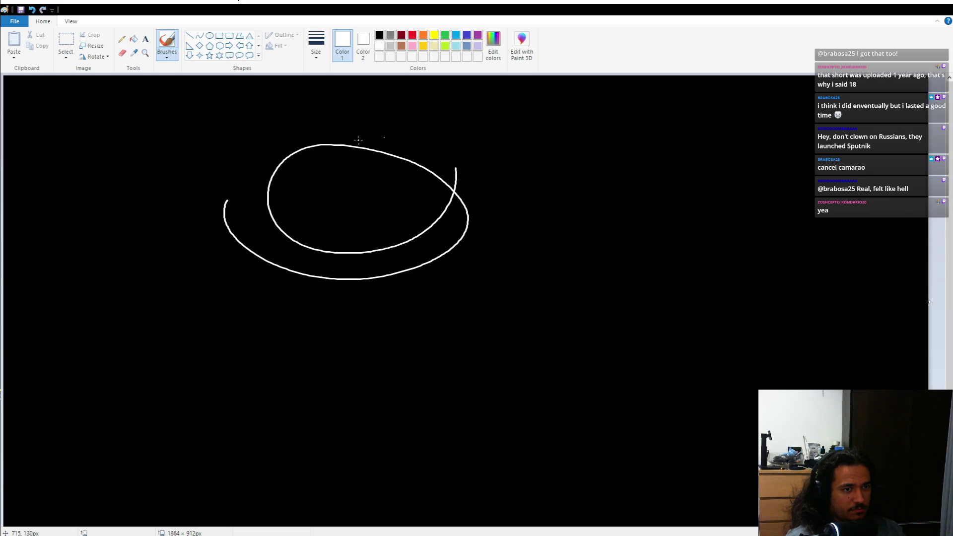
key("ctrl+z")
left_click_drag(179, 216, 426, 205)
key("ctrl+z")
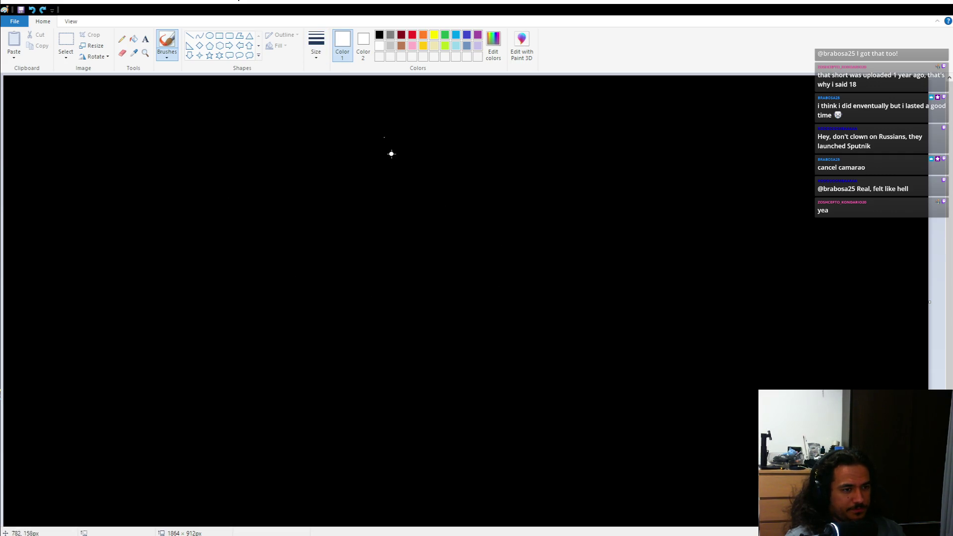
- Draw a long rectangular bar with two vertical dividers
mouse_move(243, 204)
left_mouse_down()
mouse_move(571, 313)
mouse_move(220, 302)
mouse_move(250, 186)
left_mouse_up()
left_click_drag(361, 171, 349, 356)
left_click_drag(433, 156, 422, 351)
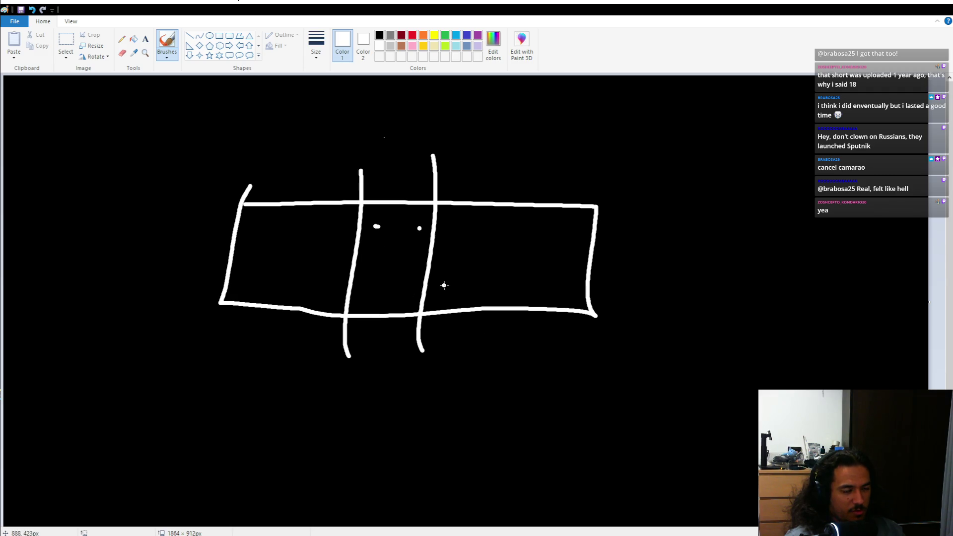
- Label the bar 0, .4, .7 and 1 along its top
mouse_move(236, 149)
left_mouse_down()
mouse_move(234, 122)
mouse_move(238, 151)
left_mouse_up()
mouse_move(354, 145)
left_mouse_down()
mouse_move(346, 155)
mouse_move(358, 147)
left_mouse_up()
mouse_move(427, 139)
left_mouse_down()
mouse_move(424, 147)
mouse_move(440, 136)
left_mouse_up()
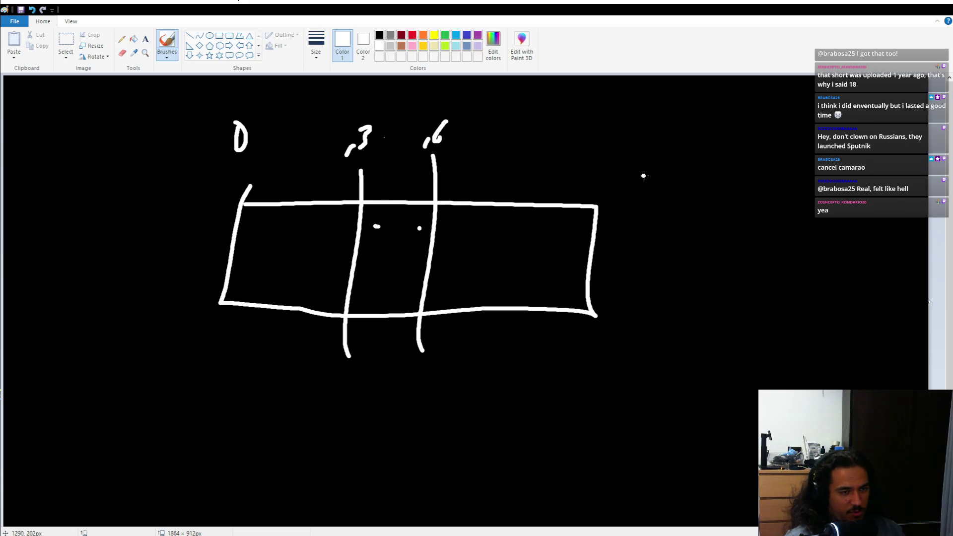
left_click_drag(588, 150, 604, 176)
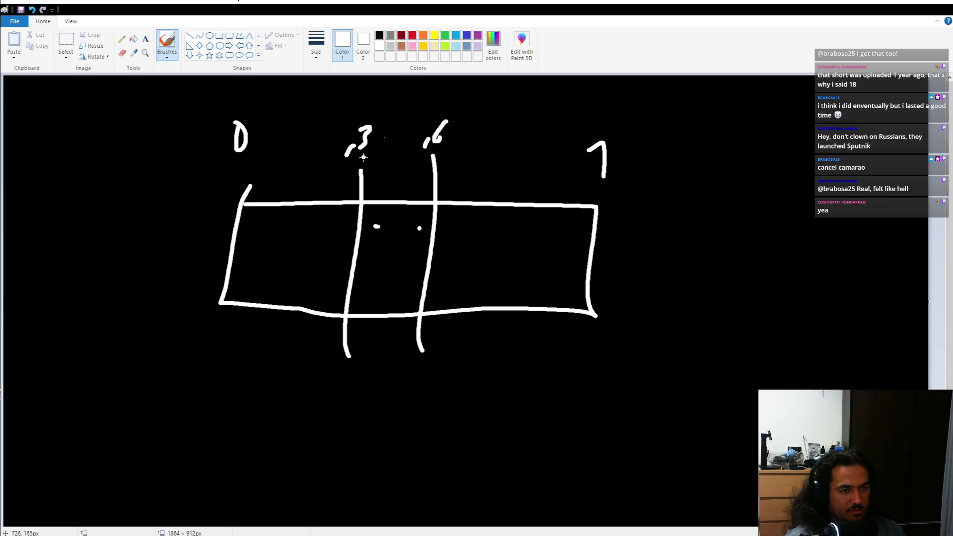
key("ctrl+z")
key("ctrl+z")
key("ctrl+z")
key("ctrl+z")
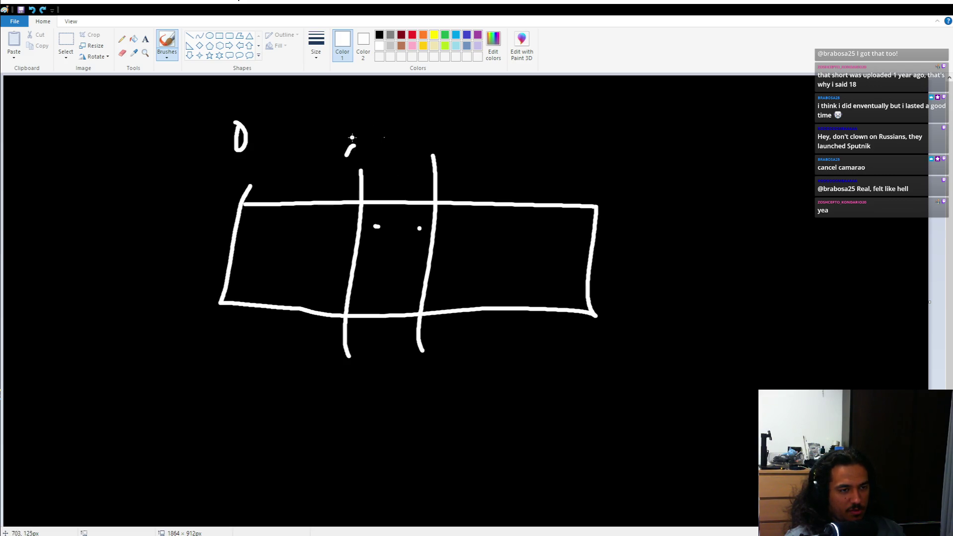
left_click_drag(360, 128, 368, 141)
left_click_drag(366, 129, 361, 151)
left_click_drag(425, 139, 454, 126)
mouse_move(592, 154)
left_mouse_down()
mouse_move(598, 149)
mouse_move(589, 182)
left_mouse_up()
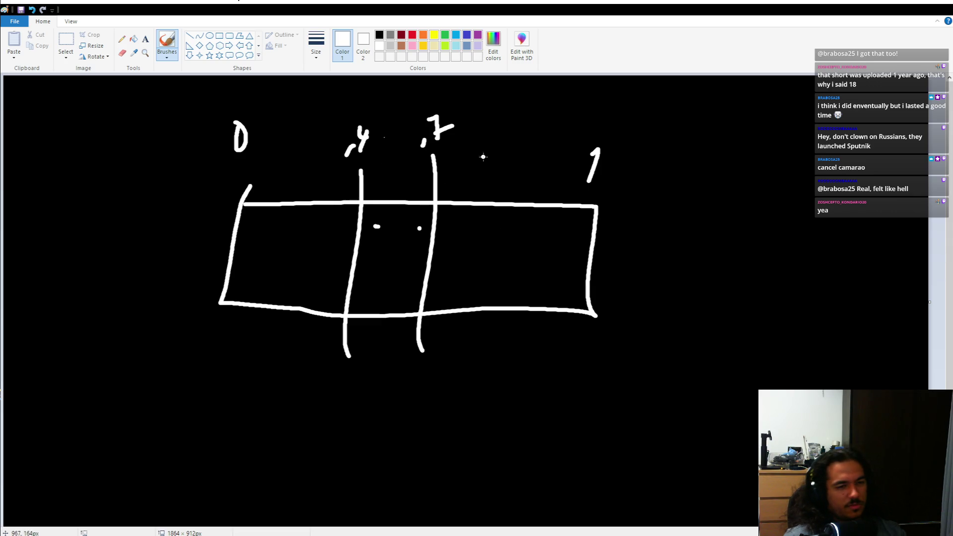
- Write the equation 7x-7=7 below the diagram
mouse_move(462, 424)
left_mouse_down()
mouse_move(516, 427)
mouse_move(476, 472)
left_mouse_up()
mouse_move(483, 459)
left_mouse_down()
mouse_move(545, 465)
mouse_move(531, 465)
left_mouse_up()
mouse_move(559, 458)
left_mouse_down()
mouse_move(586, 467)
mouse_move(629, 437)
left_mouse_up()
left_click_drag(603, 463, 633, 459)
mouse_move(644, 426)
left_mouse_down()
mouse_move(676, 425)
mouse_move(646, 464)
left_mouse_up()
left_click_drag(649, 449, 678, 448)
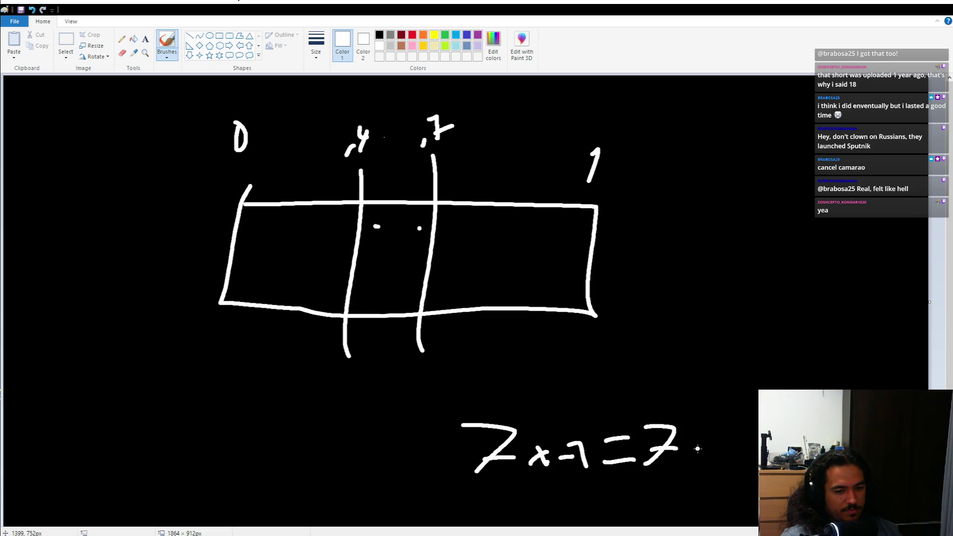
- Add a minus sign to the result, then sketch a right-side expression and undo it
left_click_drag(637, 437, 645, 437)
mouse_move(716, 297)
left_mouse_down()
mouse_move(771, 279)
mouse_move(773, 313)
left_mouse_up()
left_click_drag(815, 277, 809, 311)
mouse_move(796, 298)
left_mouse_down()
mouse_move(835, 291)
mouse_move(845, 307)
mouse_move(873, 293)
left_mouse_up()
mouse_move(874, 281)
left_mouse_down()
mouse_move(871, 309)
mouse_move(914, 286)
left_mouse_up()
mouse_move(888, 313)
left_mouse_down()
mouse_move(918, 311)
mouse_move(929, 283)
mouse_move(910, 321)
left_mouse_up()
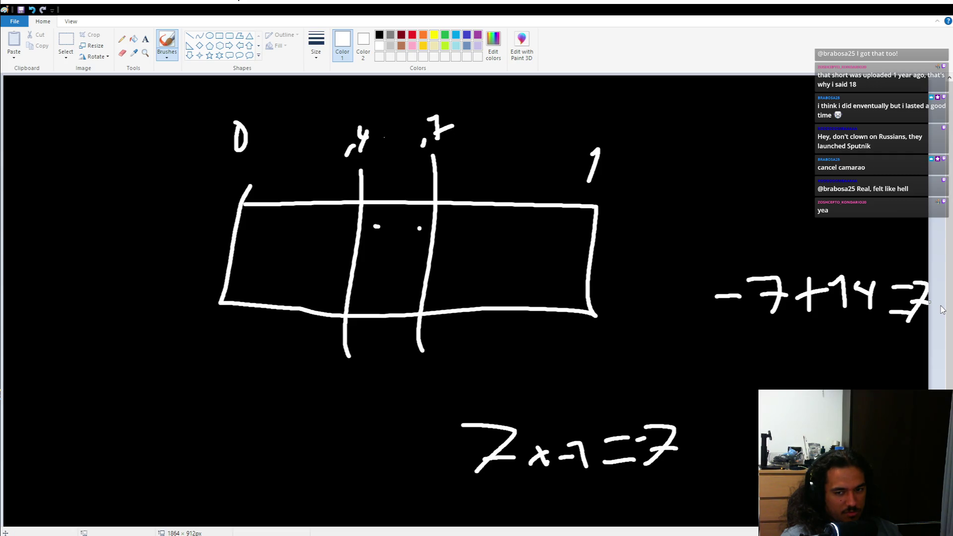
key("ctrl+z")
key("ctrl+z")
key("ctrl+z")
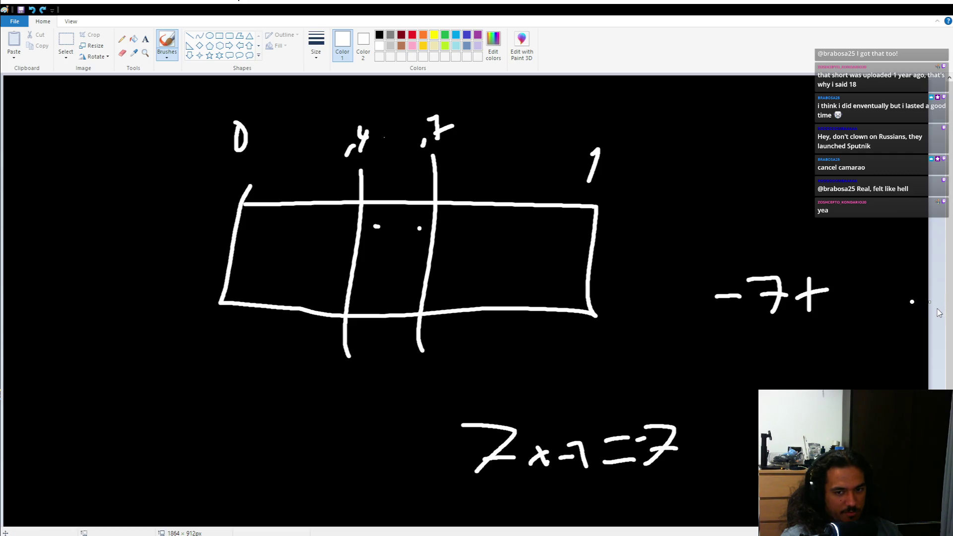
key("ctrl+z")
key("ctrl+z")
key("ctrl+z")
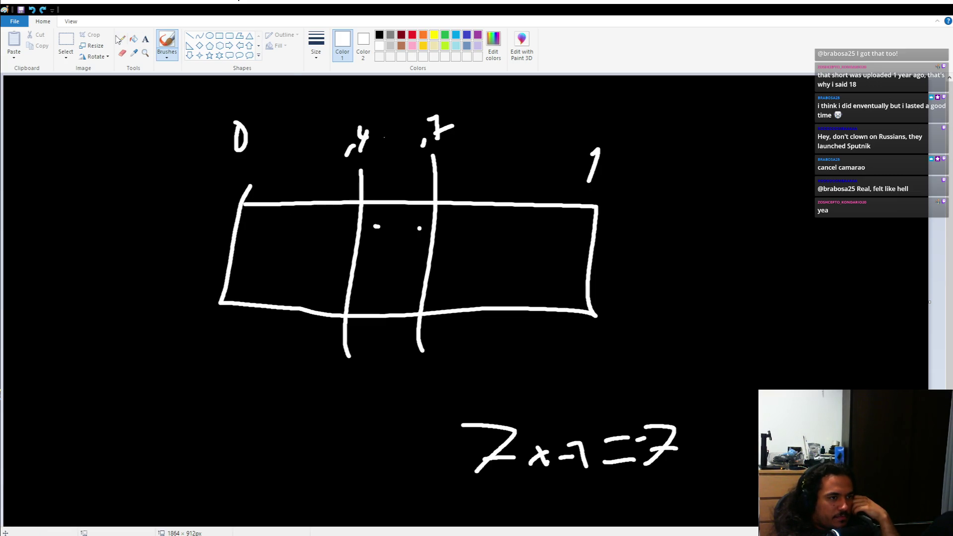
- Shift the whole diagram right and fill the uncovered left area black
left_click(66, 42)
mouse_move(185, 110)
left_mouse_down()
mouse_move(442, 219)
mouse_move(644, 342)
mouse_move(650, 374)
left_mouse_up()
mouse_move(450, 257)
left_mouse_down()
mouse_move(690, 255)
mouse_move(695, 265)
left_mouse_up()
left_click(134, 39)
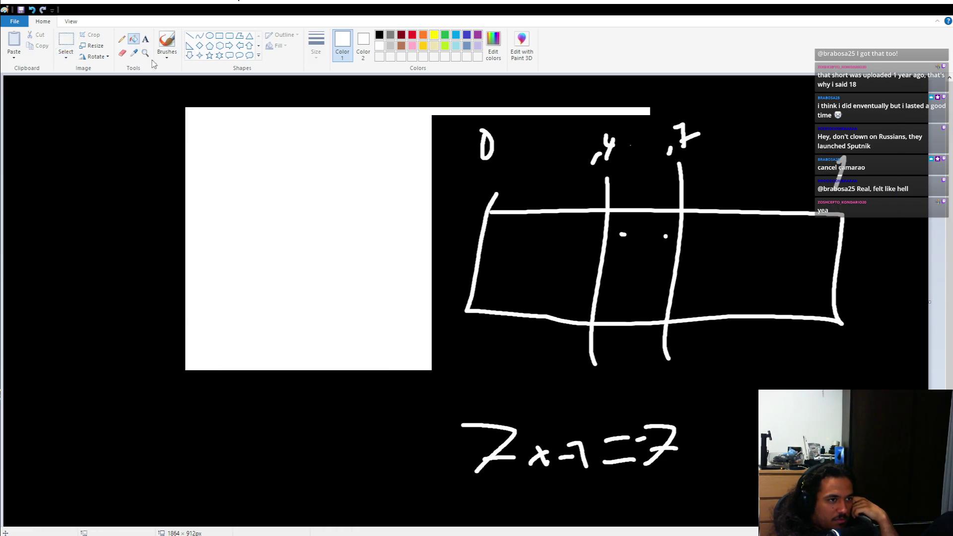
left_click(379, 35)
left_click(354, 110)
left_click(379, 46)
left_click(167, 40)
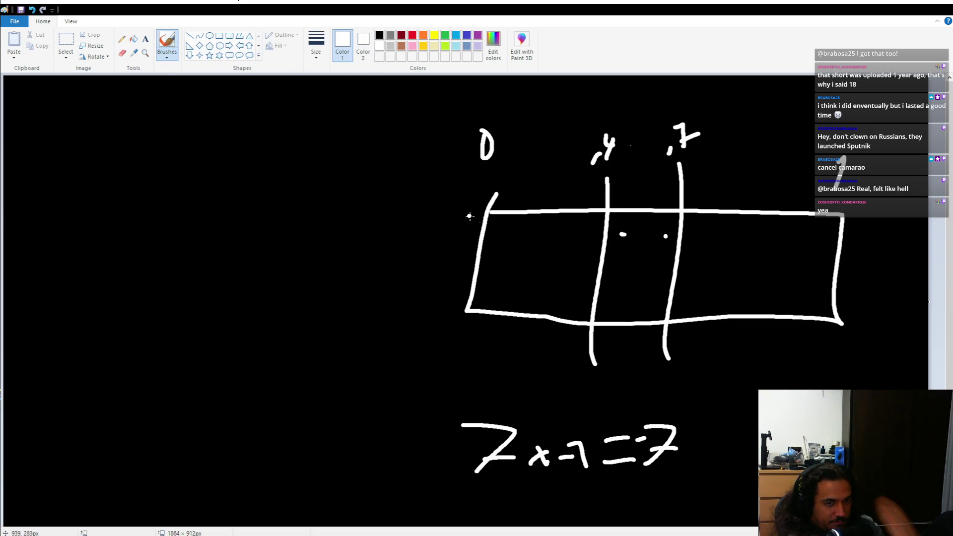
- Extend the bar's outline leftward and write the -.7 label above the new section
mouse_move(491, 212)
left_mouse_down()
mouse_move(245, 209)
mouse_move(211, 314)
mouse_move(466, 314)
left_mouse_up()
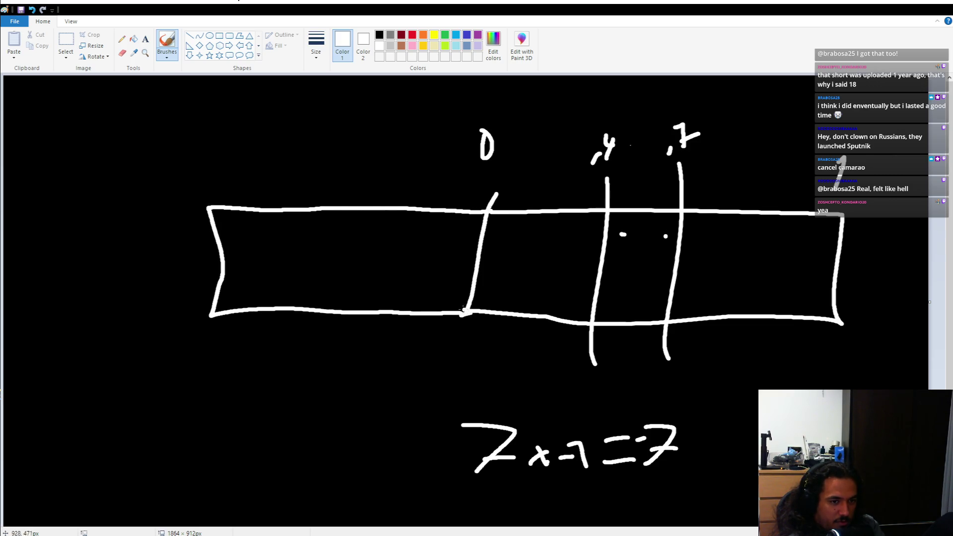
mouse_move(175, 164)
left_mouse_down()
mouse_move(191, 164)
mouse_move(198, 180)
left_mouse_up()
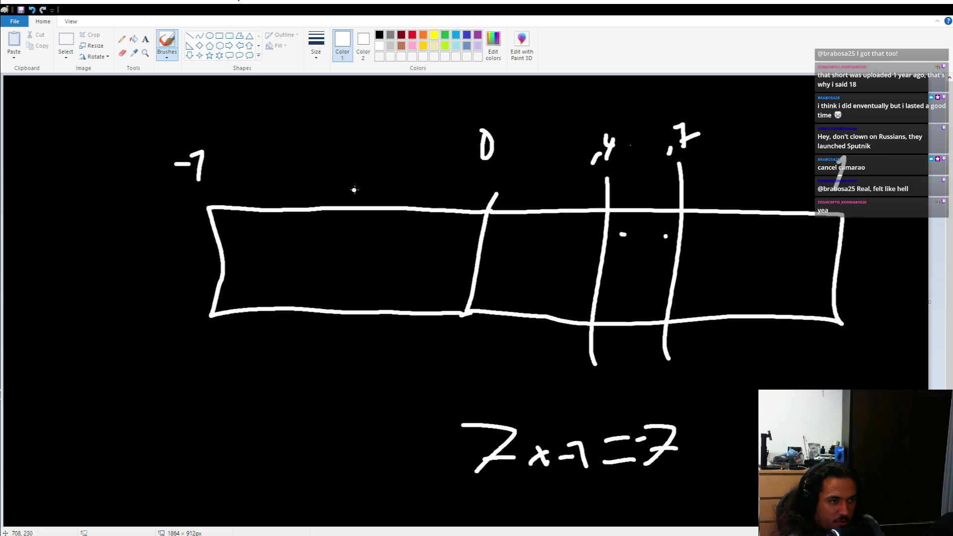
mouse_move(365, 152)
left_mouse_down()
mouse_move(403, 163)
mouse_move(419, 155)
left_mouse_up()
left_click(383, 162)
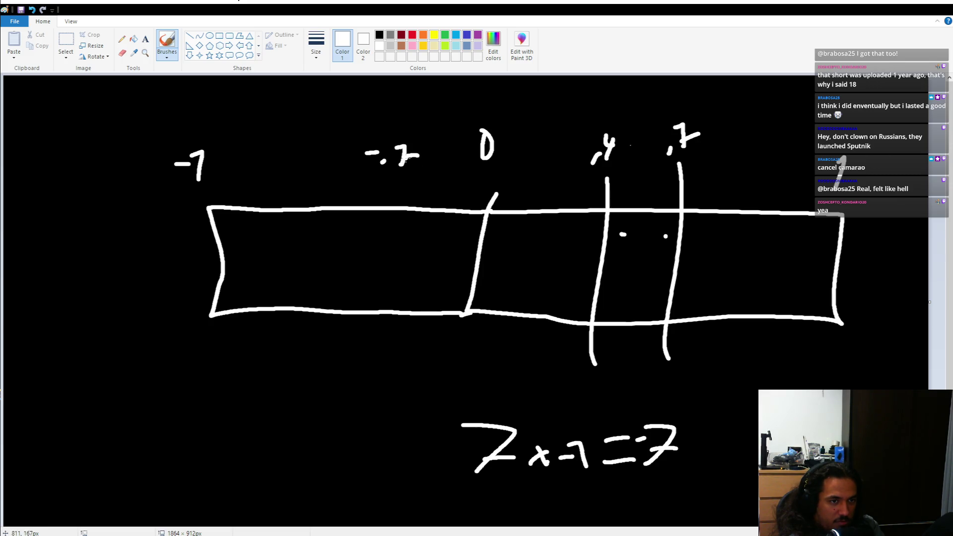
key("ctrl+z")
key("ctrl+z")
key("ctrl+z")
mouse_move(388, 160)
left_mouse_down()
mouse_move(385, 167)
mouse_move(403, 158)
mouse_move(403, 173)
left_mouse_up()
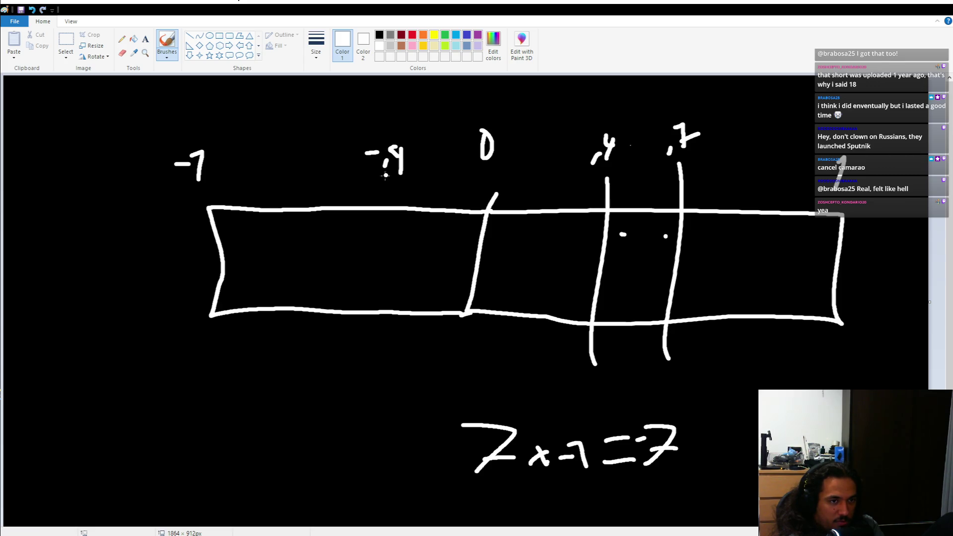
mouse_move(274, 158)
left_mouse_down()
mouse_move(287, 157)
mouse_move(293, 170)
mouse_move(318, 149)
mouse_move(309, 175)
left_mouse_up()
left_click_drag(303, 160, 328, 158)
- Add dividers under the -.4 and -.7 labels and draw an arc arrow from .7 to -.7
left_click_drag(389, 198, 386, 337)
left_click_drag(296, 192, 306, 355)
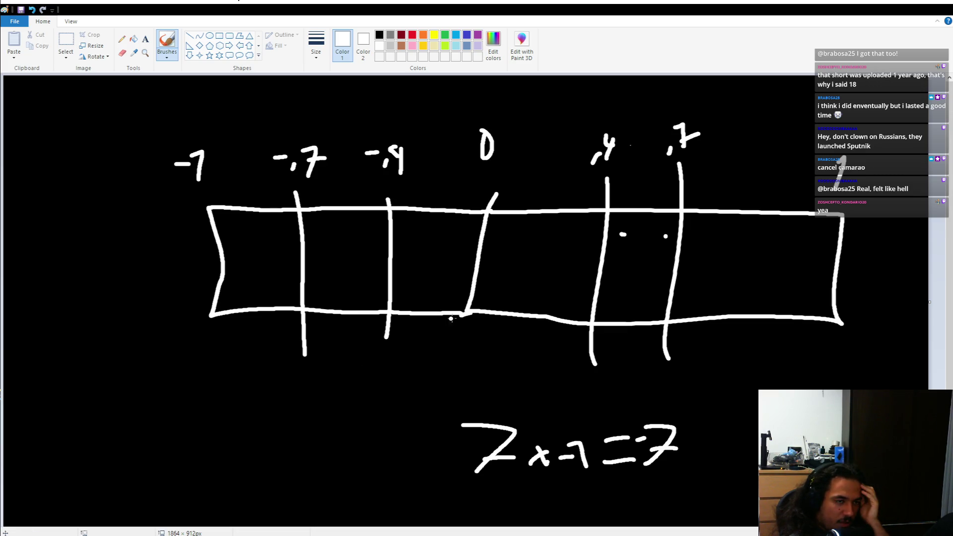
mouse_move(661, 119)
left_mouse_down()
mouse_move(330, 96)
mouse_move(295, 120)
mouse_move(581, 139)
mouse_move(570, 148)
left_mouse_up()
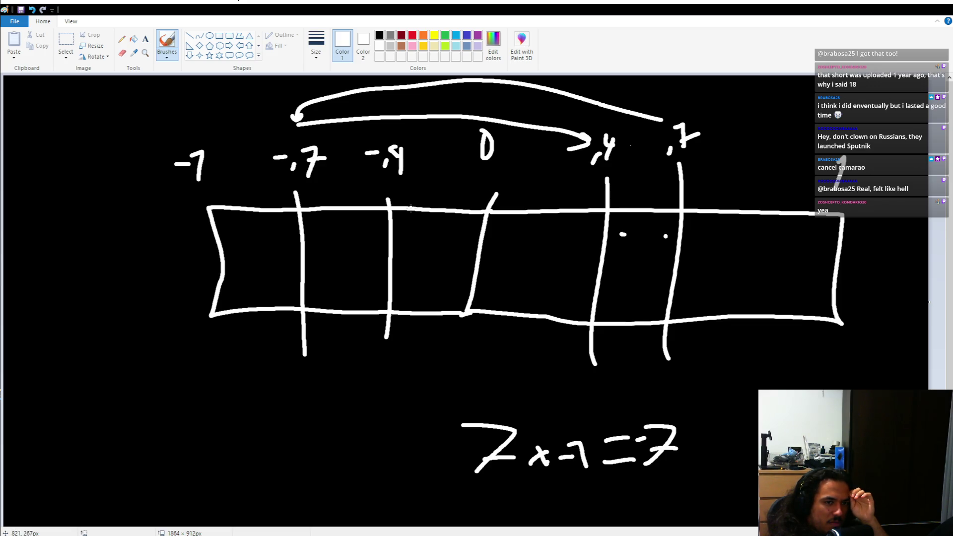
mouse_move(393, 193)
left_mouse_down()
mouse_move(683, 158)
mouse_move(686, 166)
left_mouse_up()
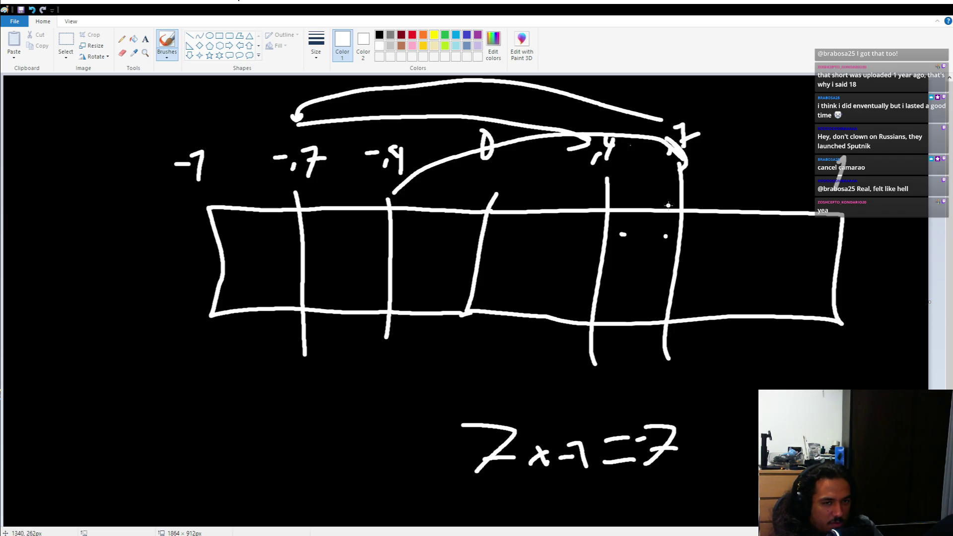
key("ctrl+z")
key("ctrl+z")
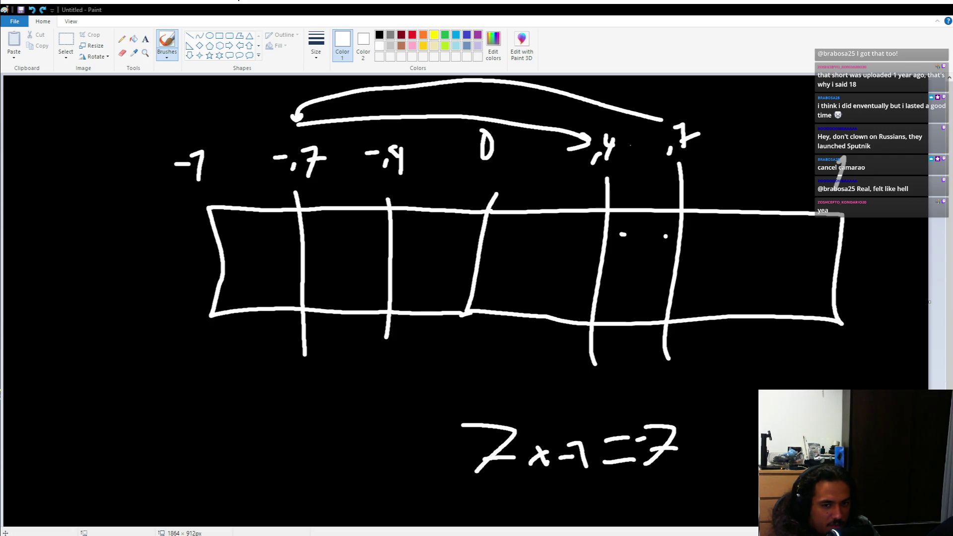
- Insert 'localUV.x *= -1.;' below the clamp line and start line 43 with localUV.x
key("alt+Tab")
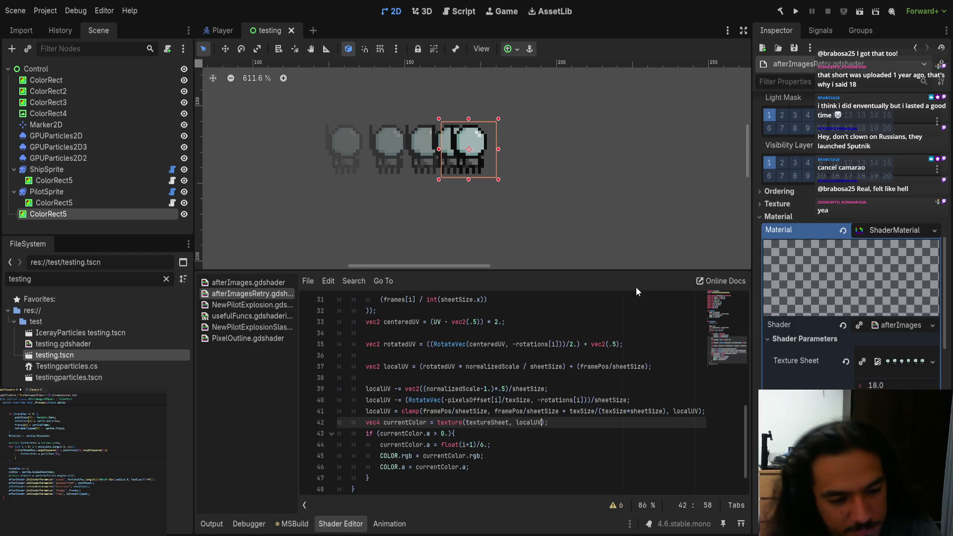
left_click(455, 411)
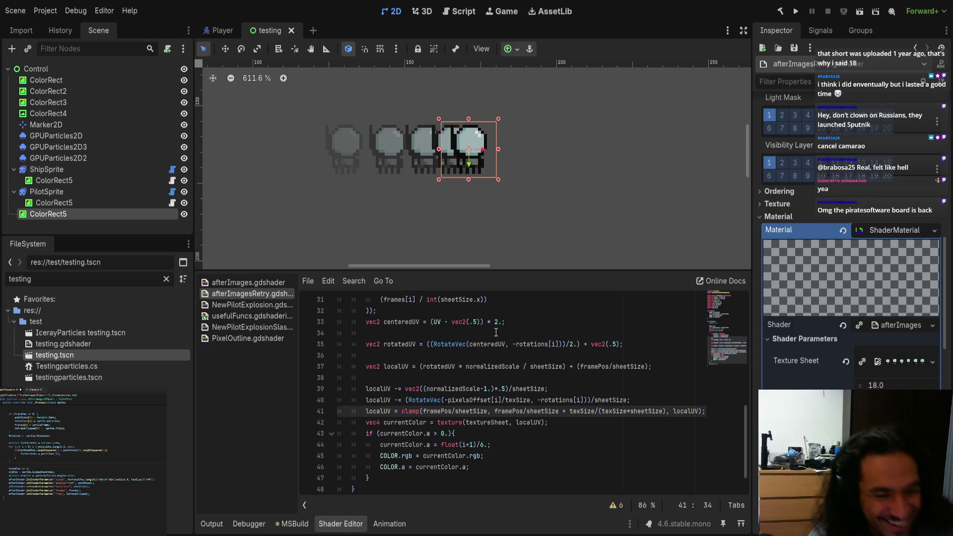
left_click(368, 421)
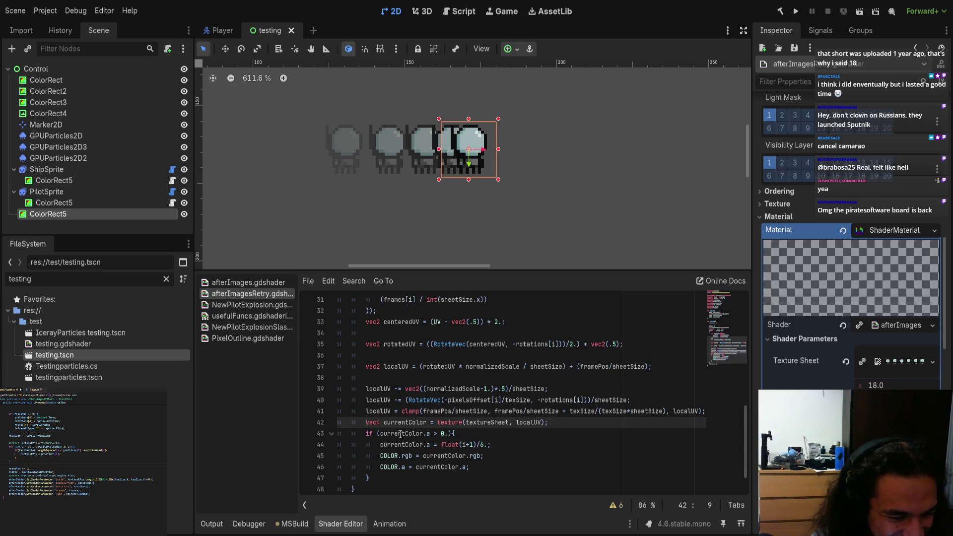
key("Return")
key("Up")
type("localUV.x ")
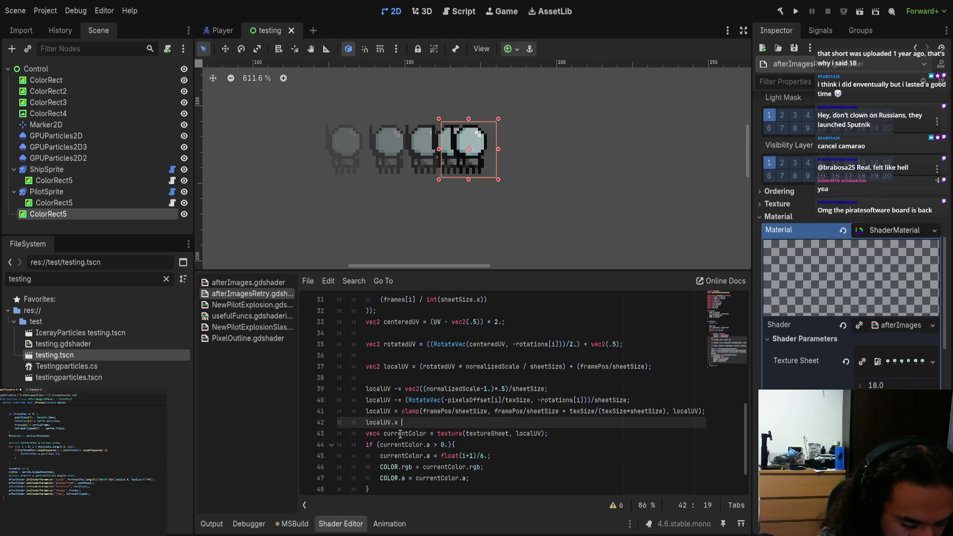
type("*= -1.")
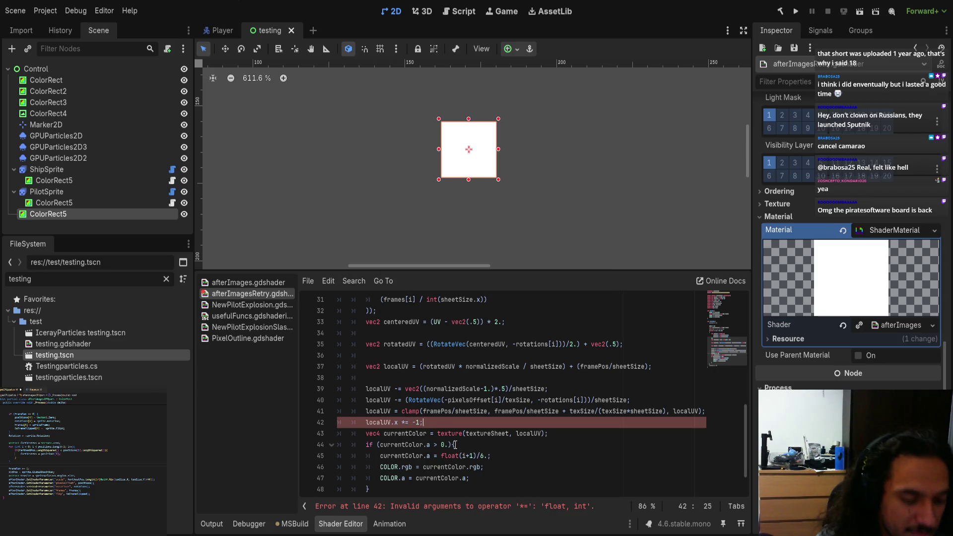
type(";")
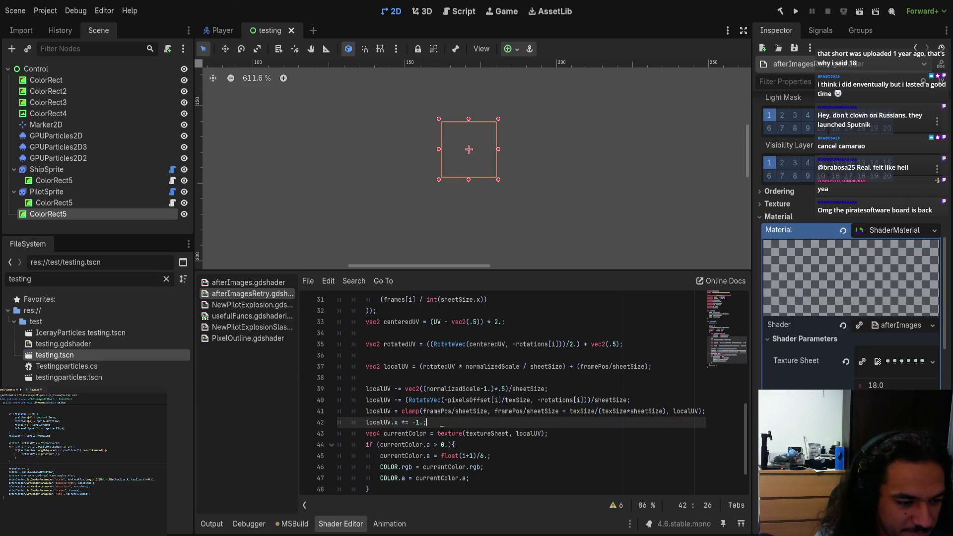
key("Return")
key("Up")
key("shift+Right")
key("shift+Right")
key("shift+Right")
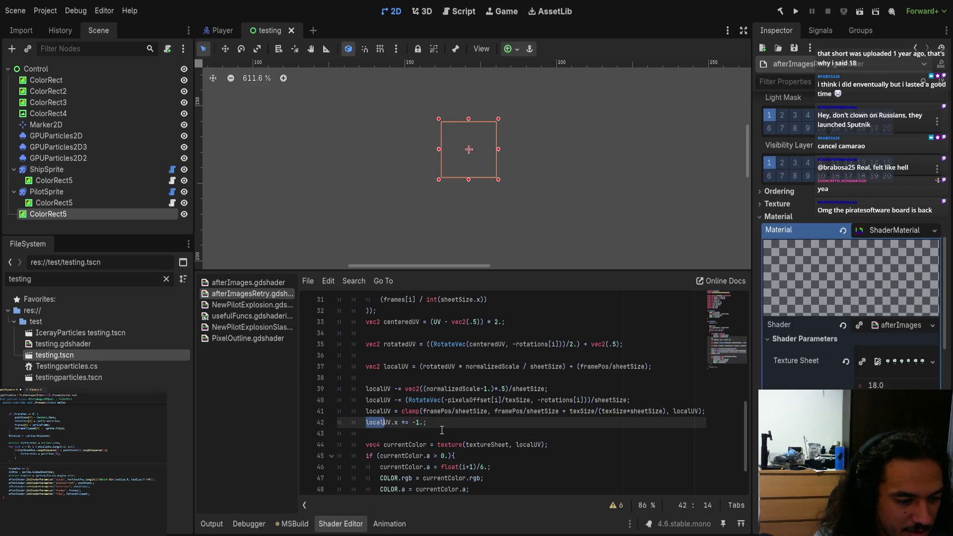
key("ctrl+c")
key("Down")
key("ctrl+v")
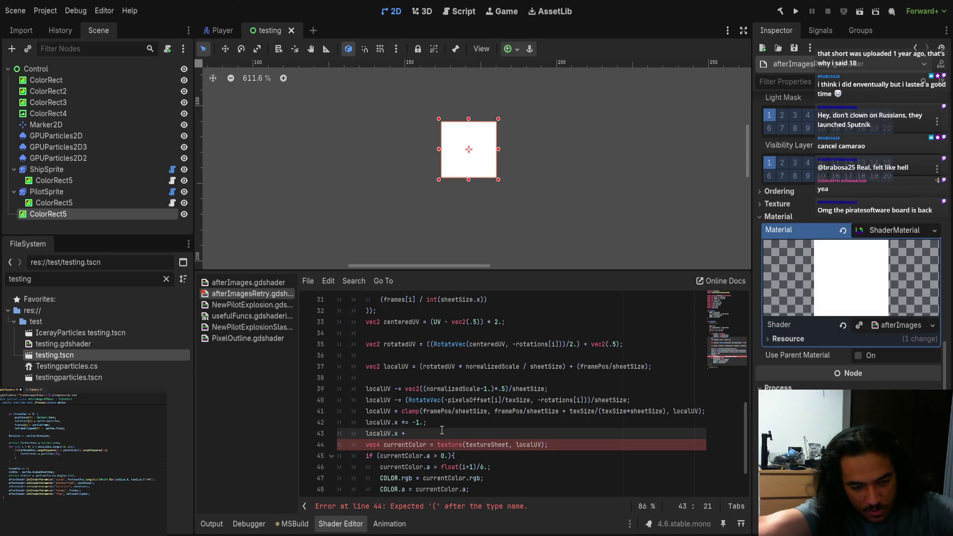
- Paste the clamp's upper-bound expression onto line 43 and change its operator to '+='
left_click_drag(495, 411, 667, 412)
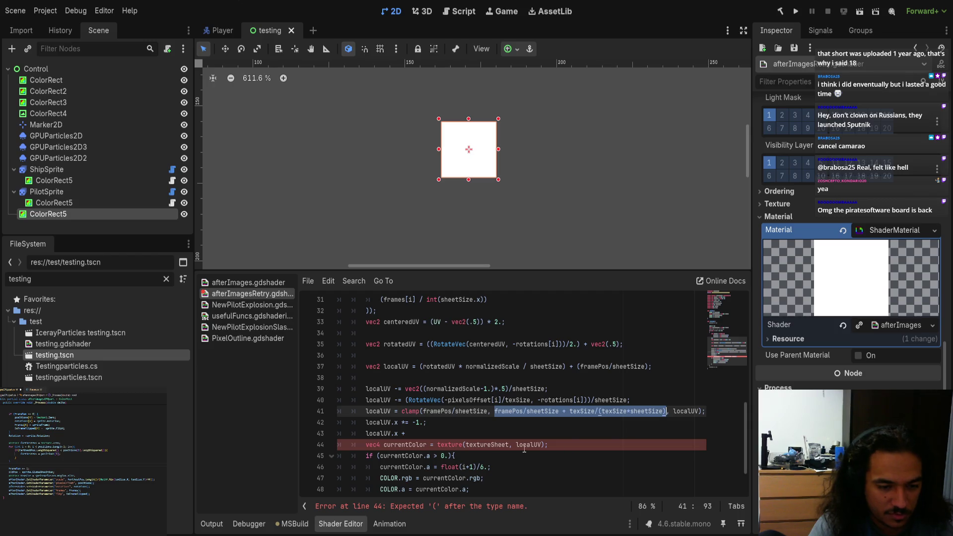
key("ctrl+c")
key("Down")
key("Down")
key("ctrl+v")
key("Home")
key("Right")
key("Right")
key("Right")
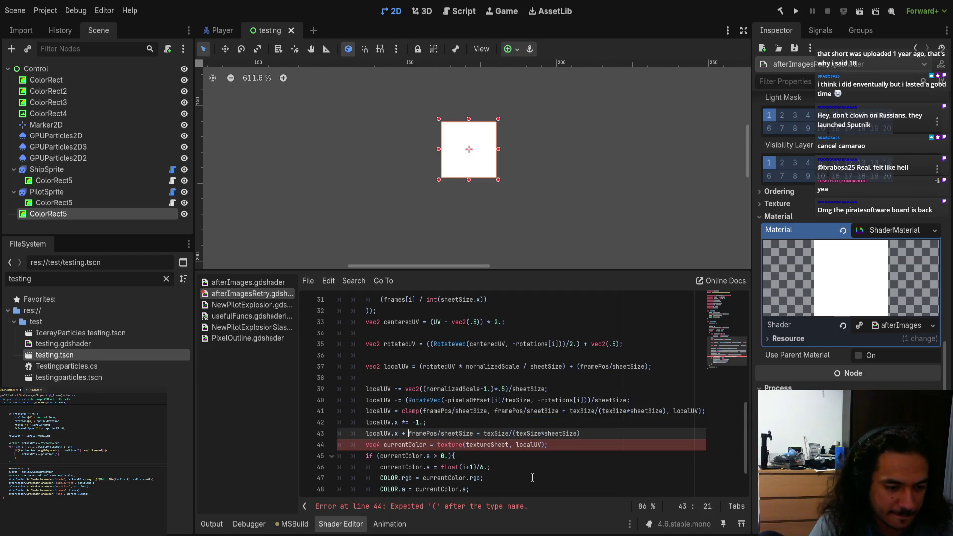
type("=")
- Wrap the offset expression in parentheses, appending '.x' and multiplying by 2
key("ctrl+shift+Right")
key("ctrl+shift+Right")
key("ctrl+shift+Right")
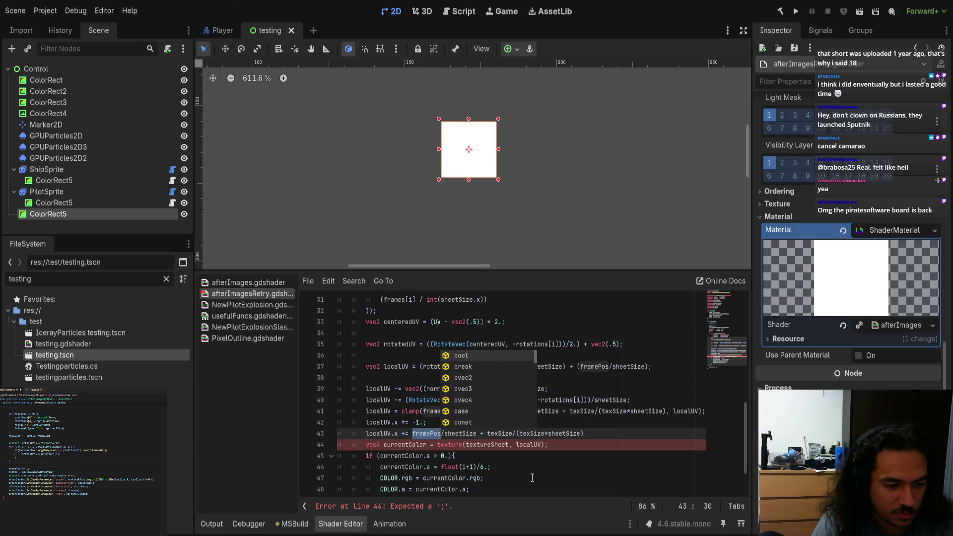
key("Right")
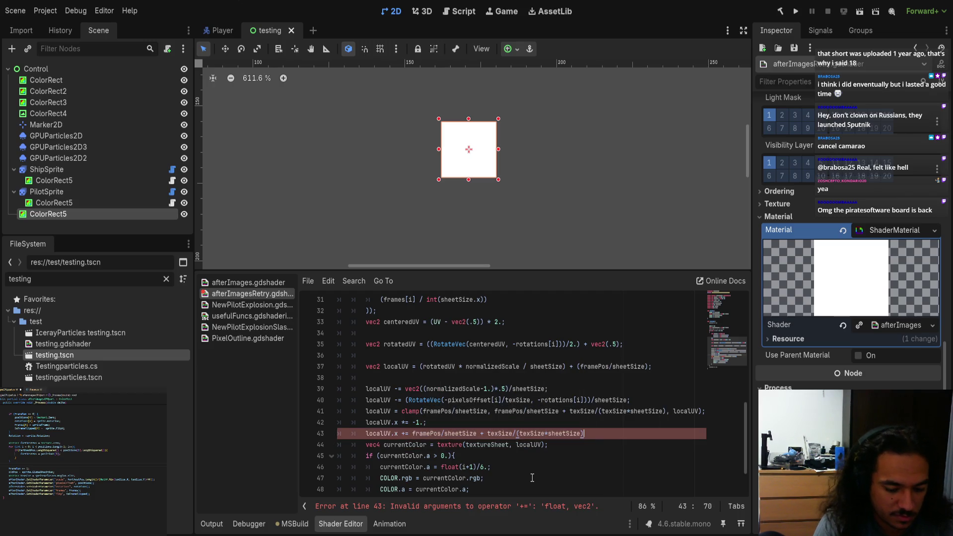
type("2.;")
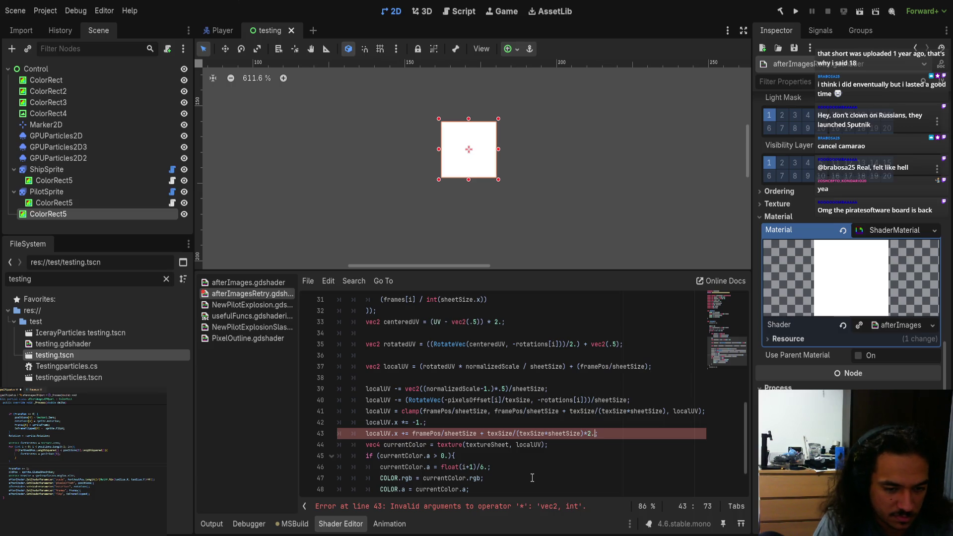
key("ctrl+shift+Left")
key("ctrl+shift+Left")
key("ctrl+shift+Left")
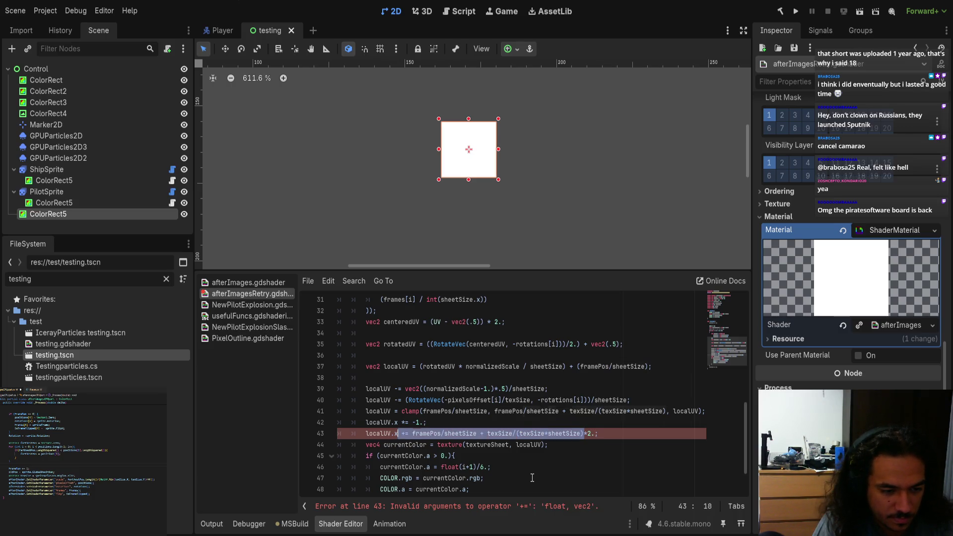
type("(")
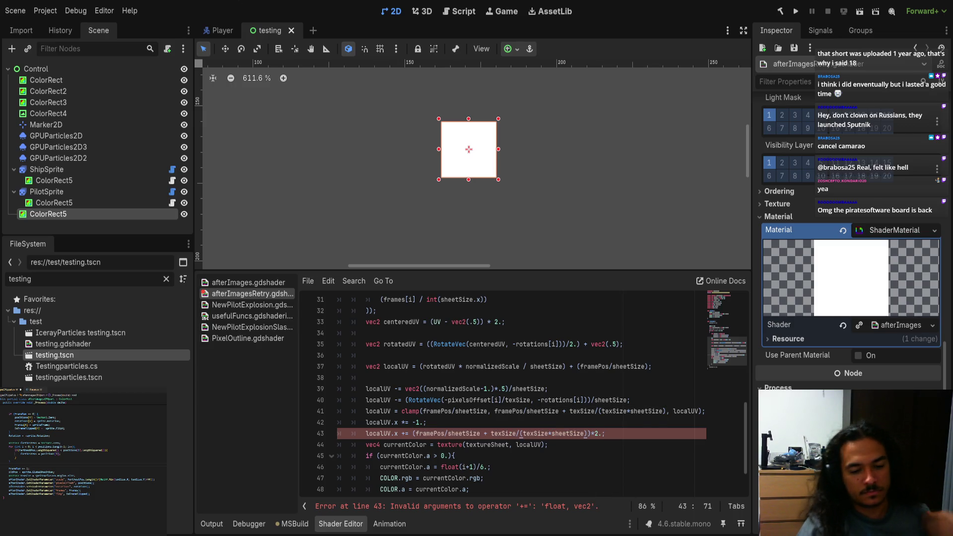
key("Right")
type(".x")
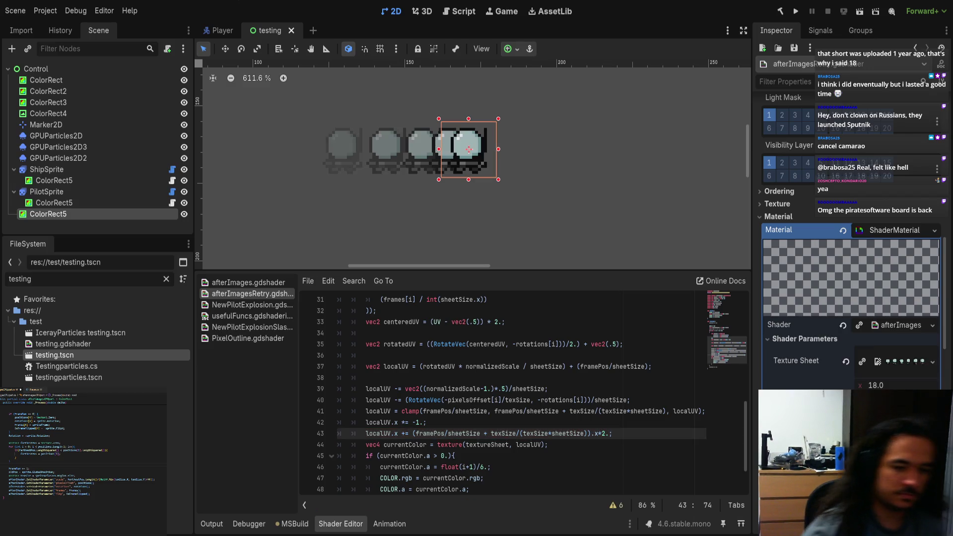
key("Right")
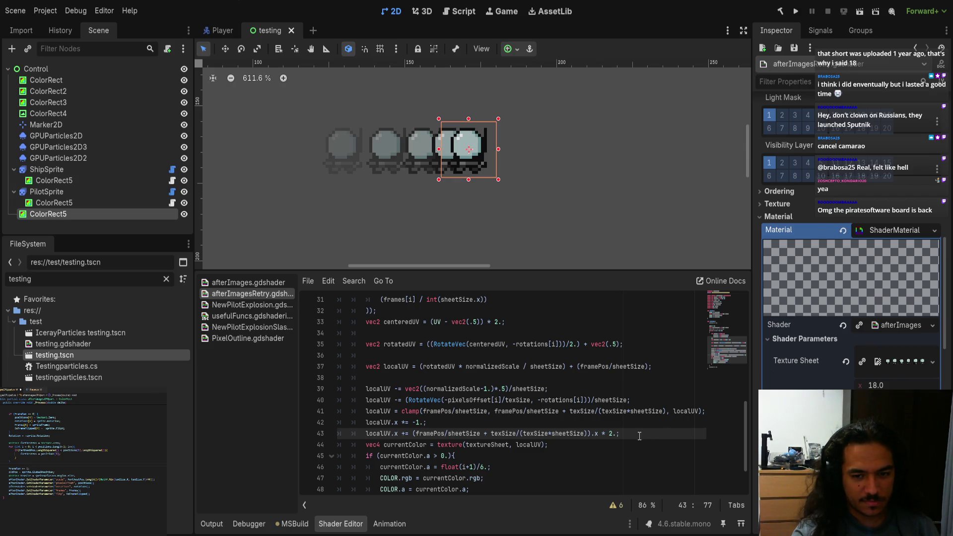
- Enclose the localUV.x negation and offset lines 42–43 in a '{ }' block
scroll(849, 248, "down", 5)
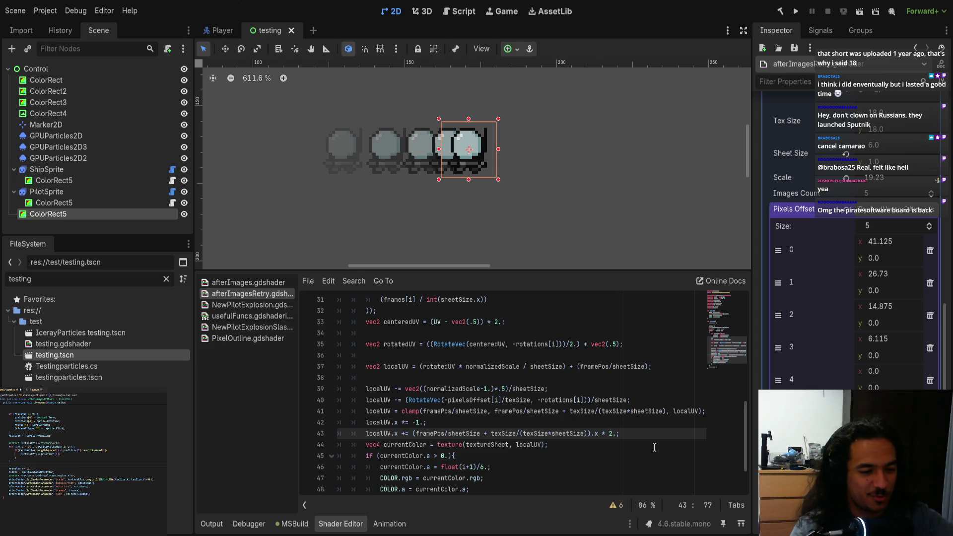
mouse_move(365, 422)
left_mouse_down()
mouse_move(385, 435)
mouse_move(662, 437)
left_mouse_up()
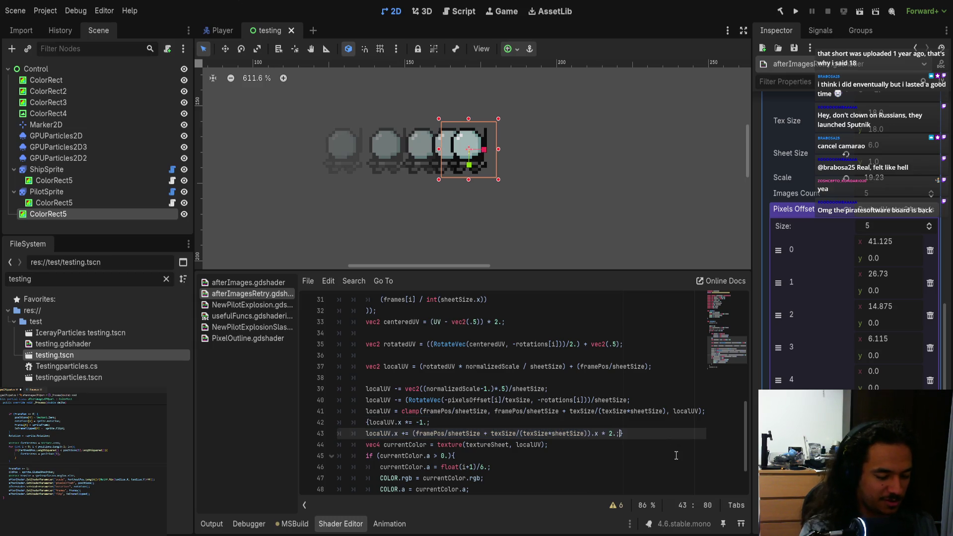
type("{")
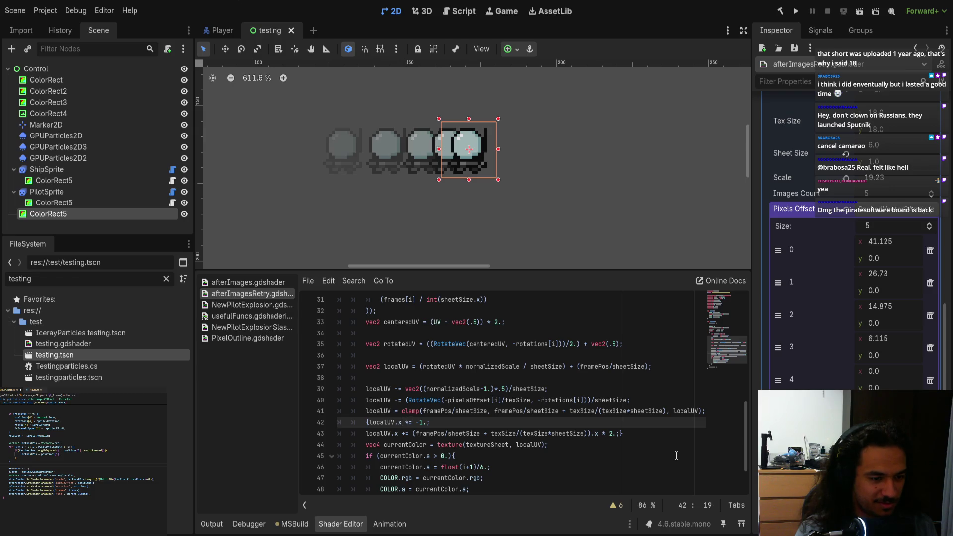
key("Return")
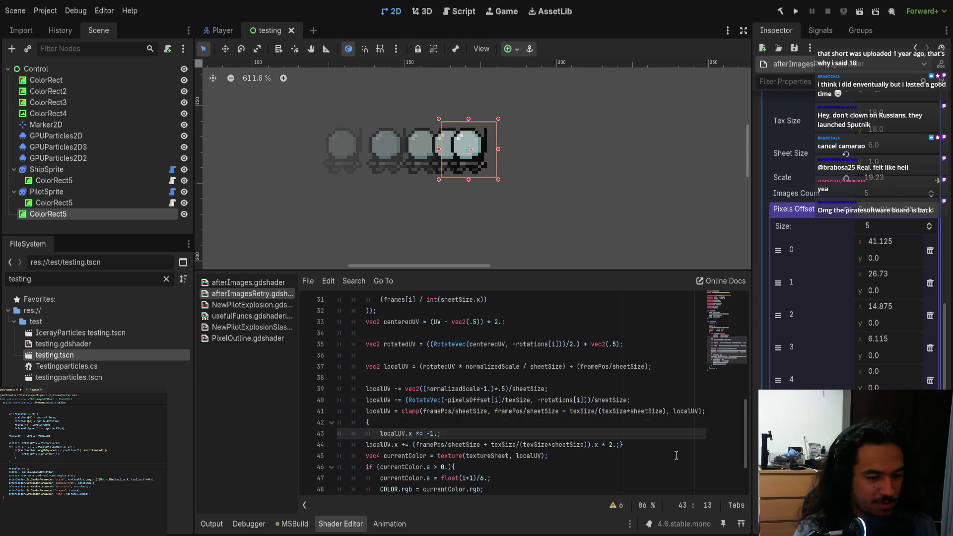
- Move the opening brace down and add 'if (flip[i])' above the block
key("Up")
key("Left")
key("Return")
key("Up")
type("if")
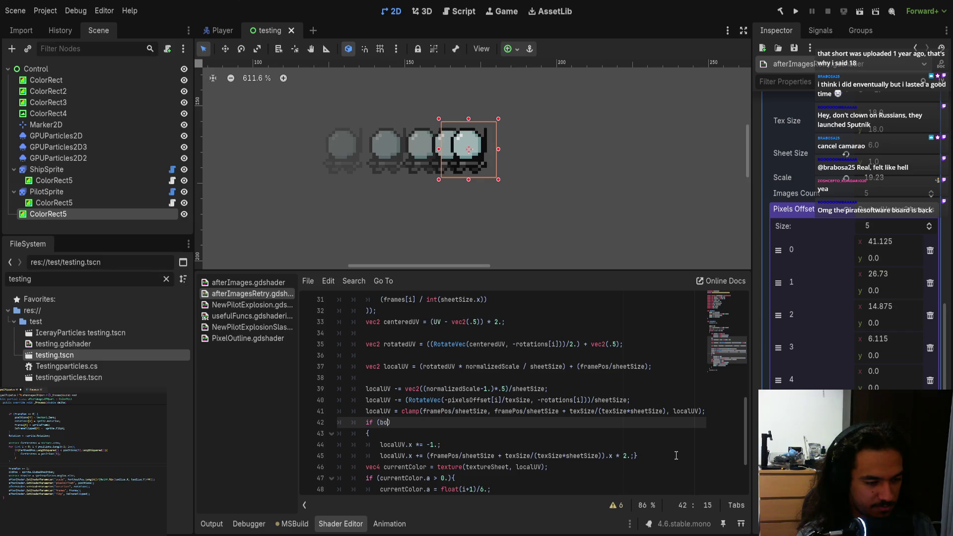
key("BackSpace")
key("BackSpace")
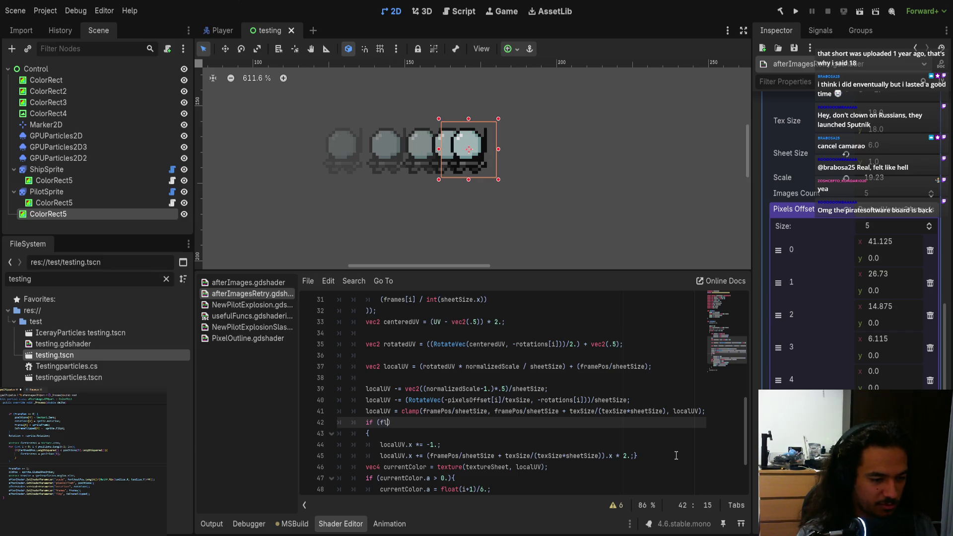
type("ip")
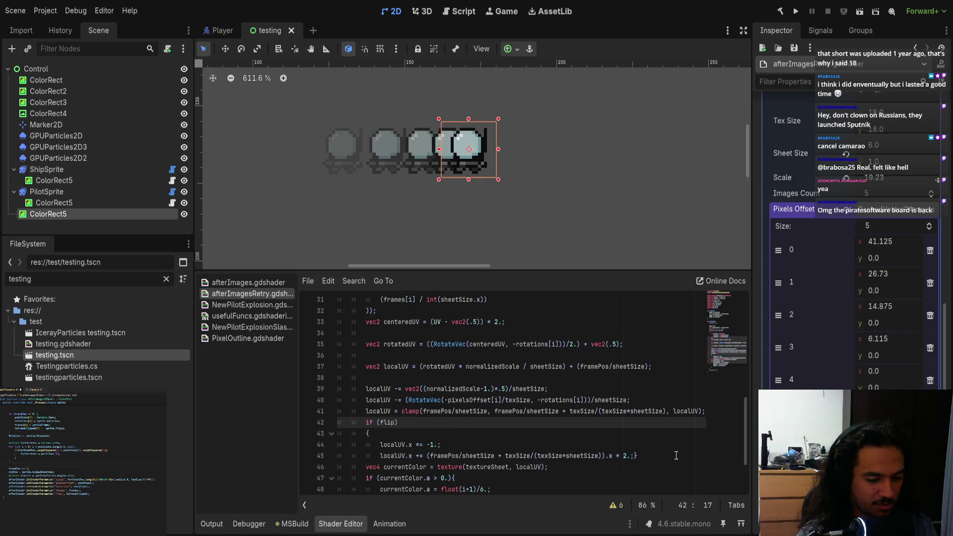
type("[i")
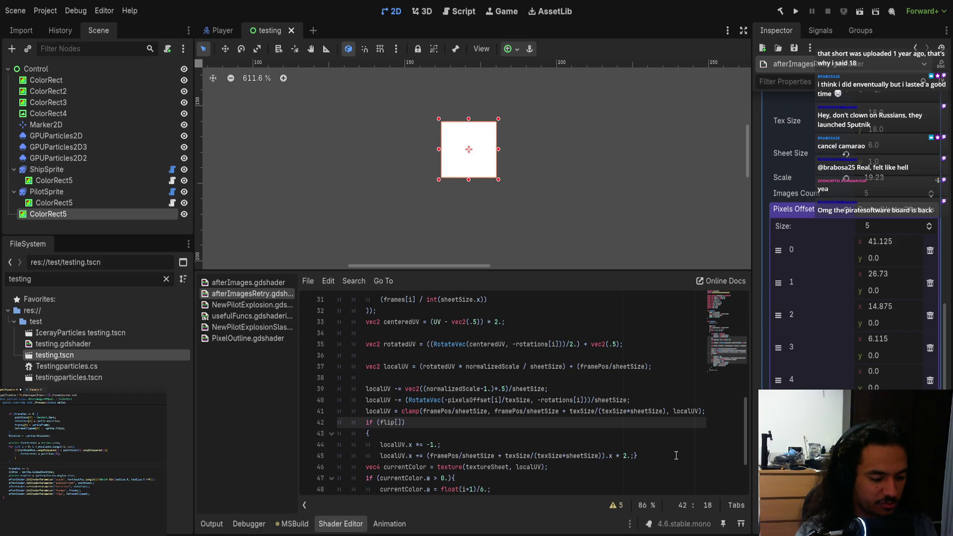
- Put the closing brace on its own line, leaving an empty line 46 inside the if block
left_click(634, 455)
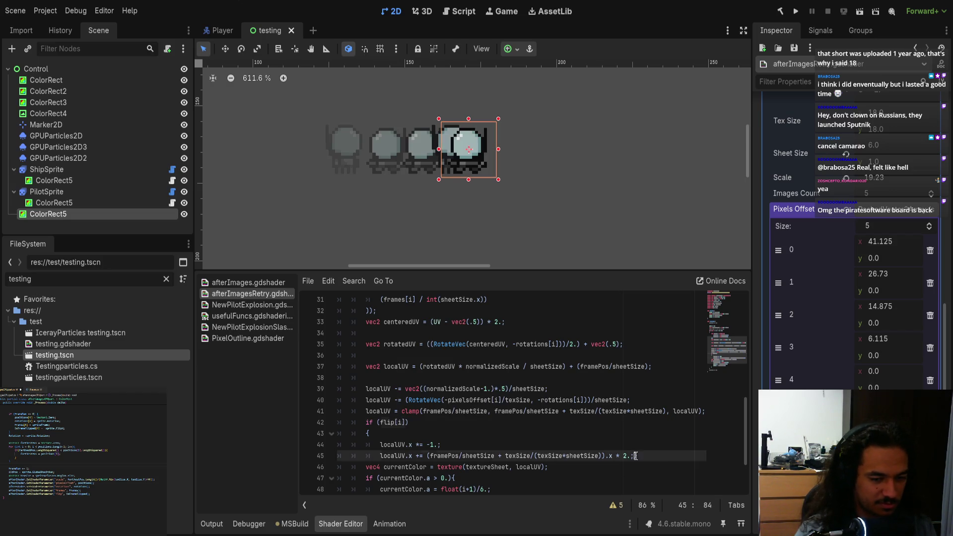
key("Return")
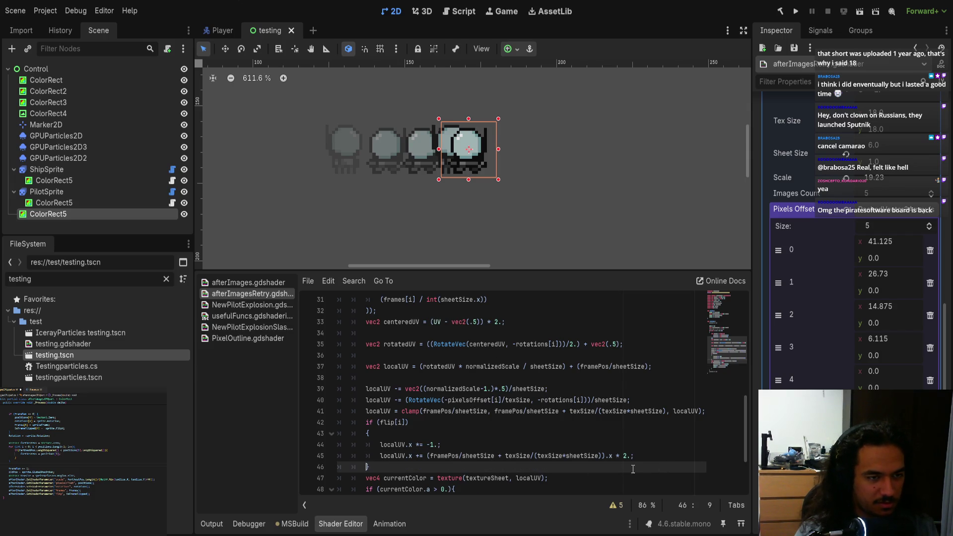
type("}")
key("Return")
key("Tab")
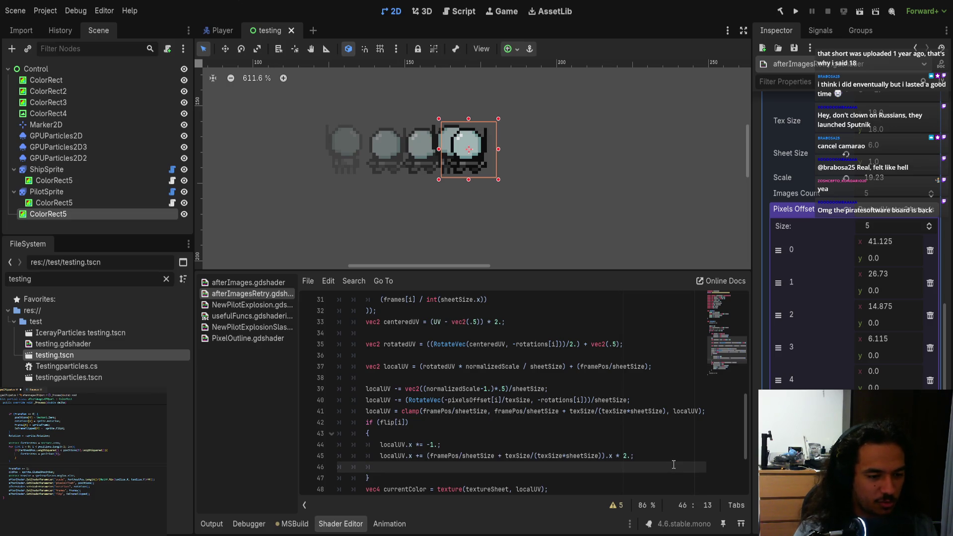
key("Down")
key("Up")
key("Up")
key("ctrl+shift+Right")
key("ctrl+shift+Right")
key("ctrl+shift+Right")
key("ctrl+shift+Right")
key("ctrl+shift+Right")
key("ctrl+shift+Right")
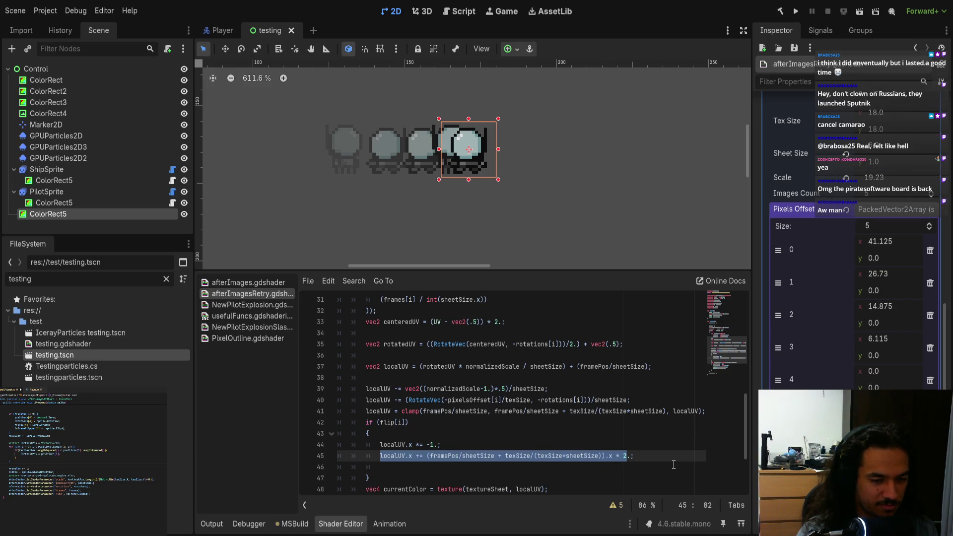
key("Down")
key("Up")
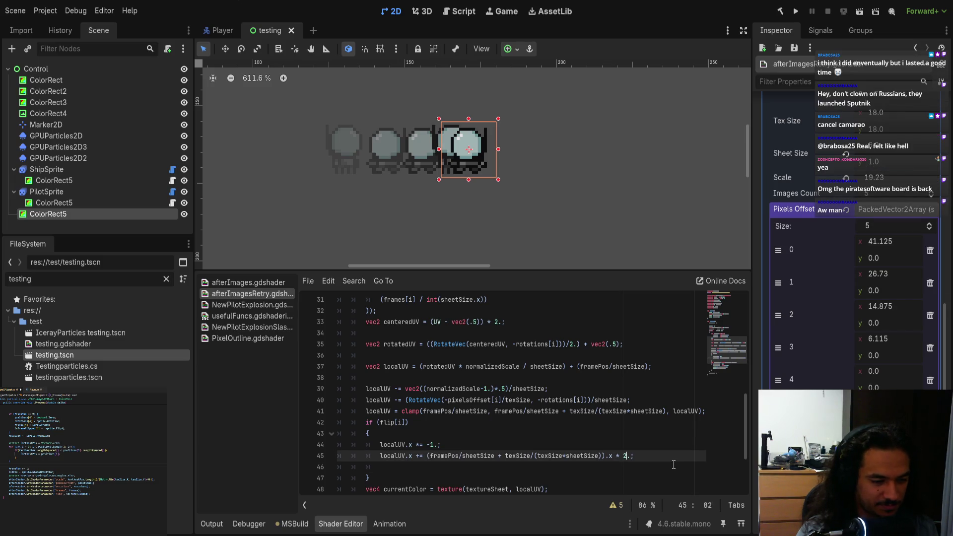
key("Down")
key("Home")
- Start line 46 as 'localUV.x -= ;' by copying localUV from line 45
key("Up")
key("Right")
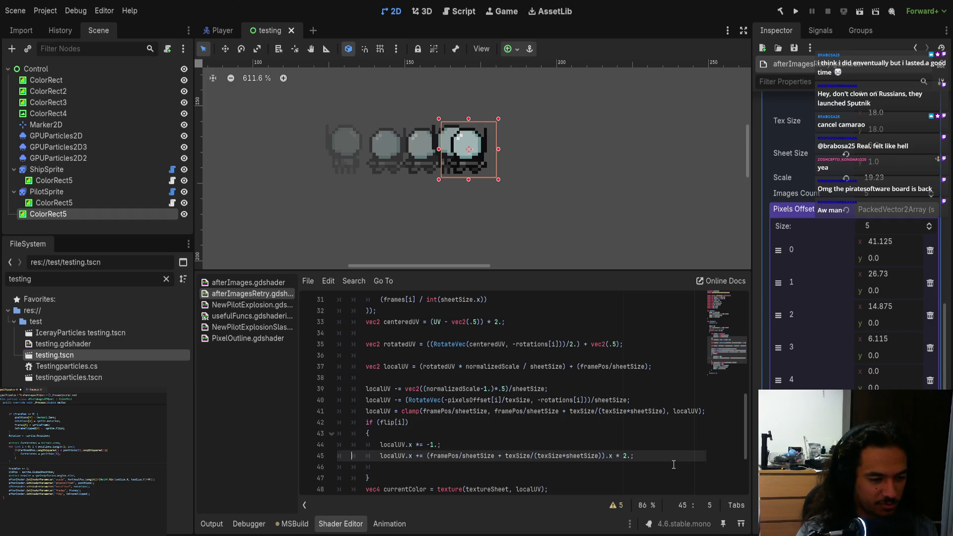
key("ctrl+shift+Right")
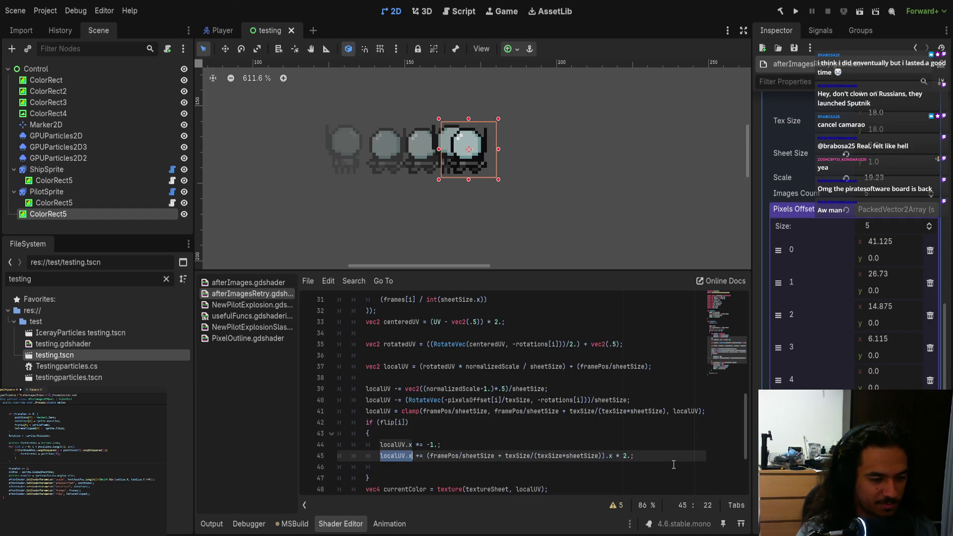
key("ctrl+c")
key("Down")
key("ctrl+v")
type(".x -= ")
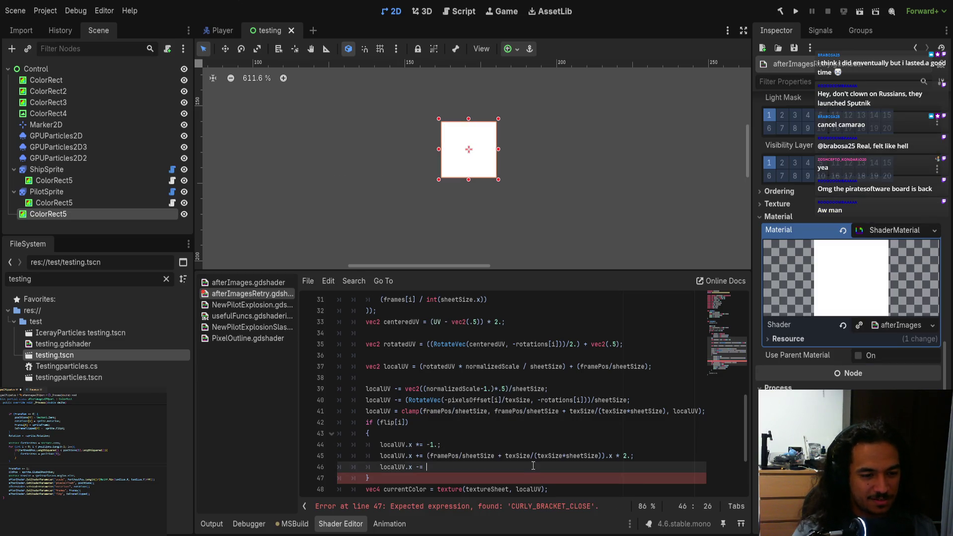
type(";")
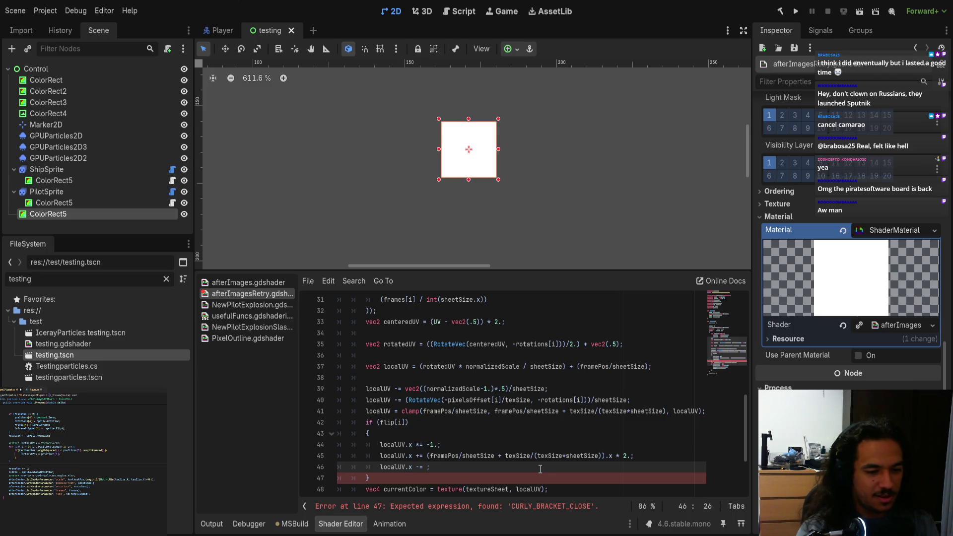
- Complete line 46 as 'localUV.x -= (framePos/sheetSize).x;' and run the project
left_click_drag(424, 411, 490, 411)
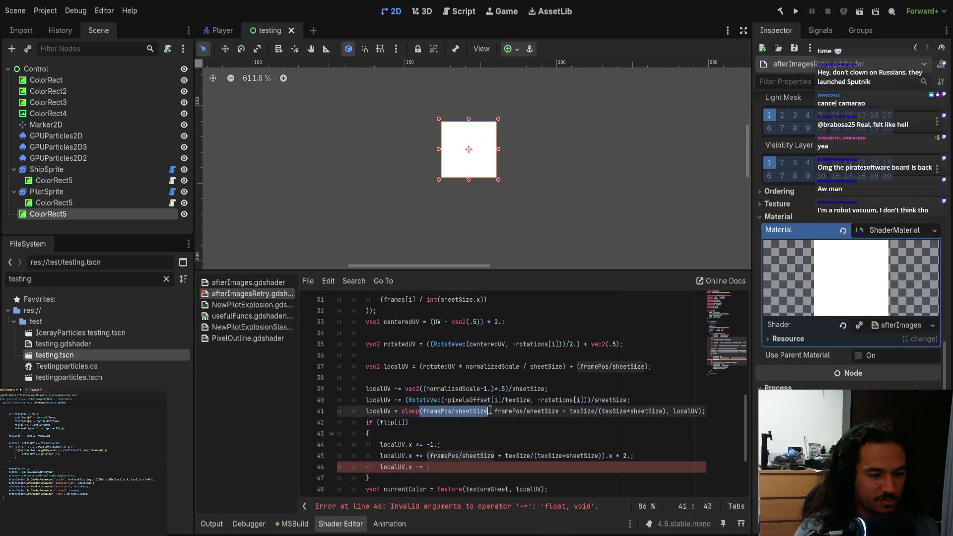
left_click_drag(423, 412, 487, 413)
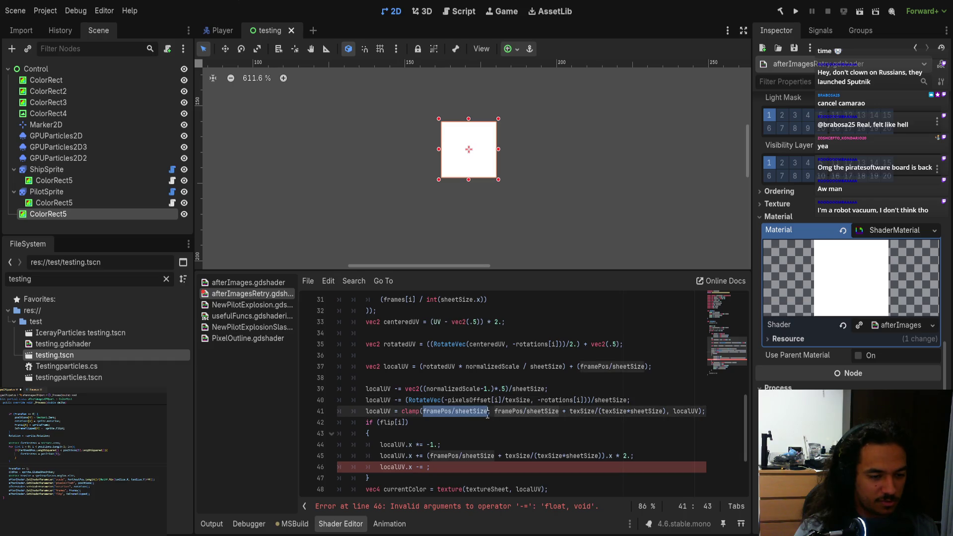
left_click(428, 466)
type("();")
key("Left")
key("Left")
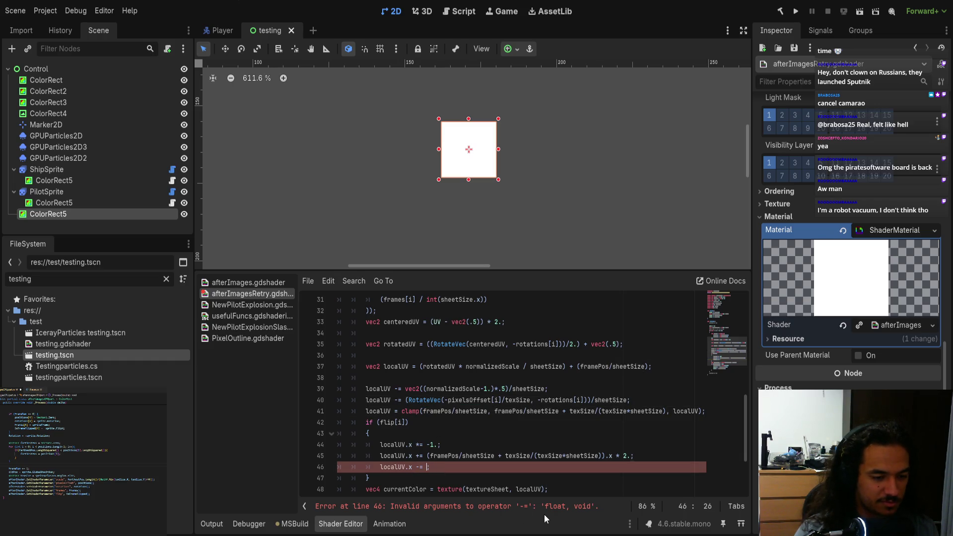
key("ctrl+v")
key("Right")
type(".x")
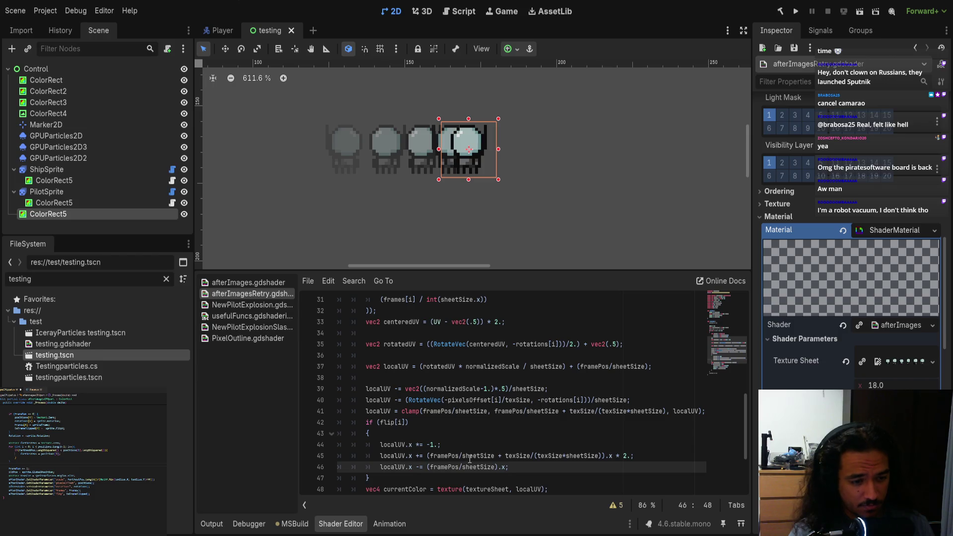
left_click(795, 13)
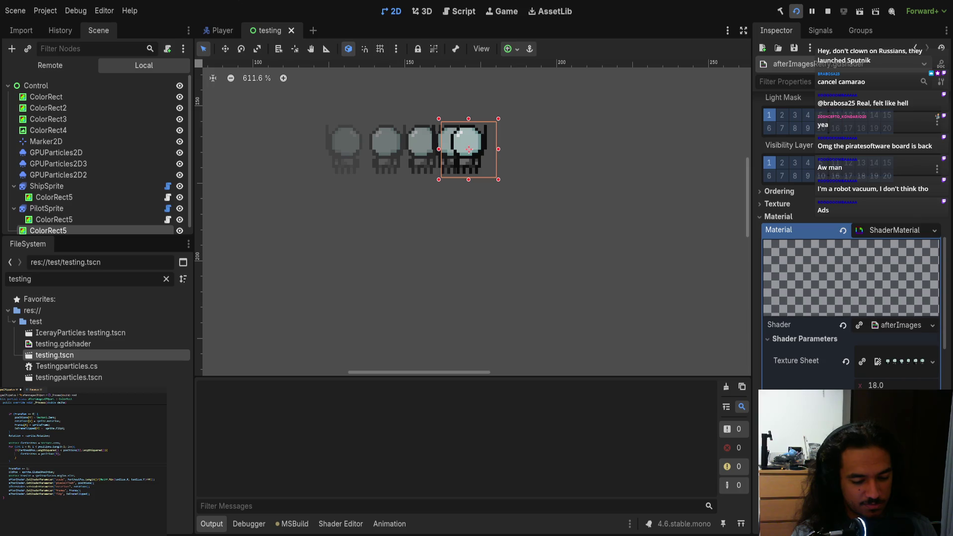
- Start a match as Red, run left onto the upper-left ledge, then stop the game with F8
key("space")
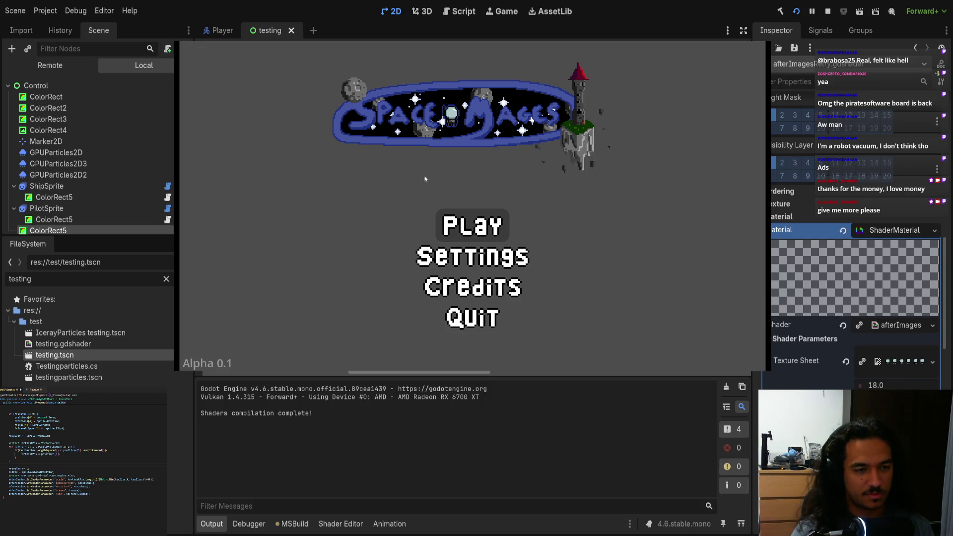
left_click(478, 221)
key("Return")
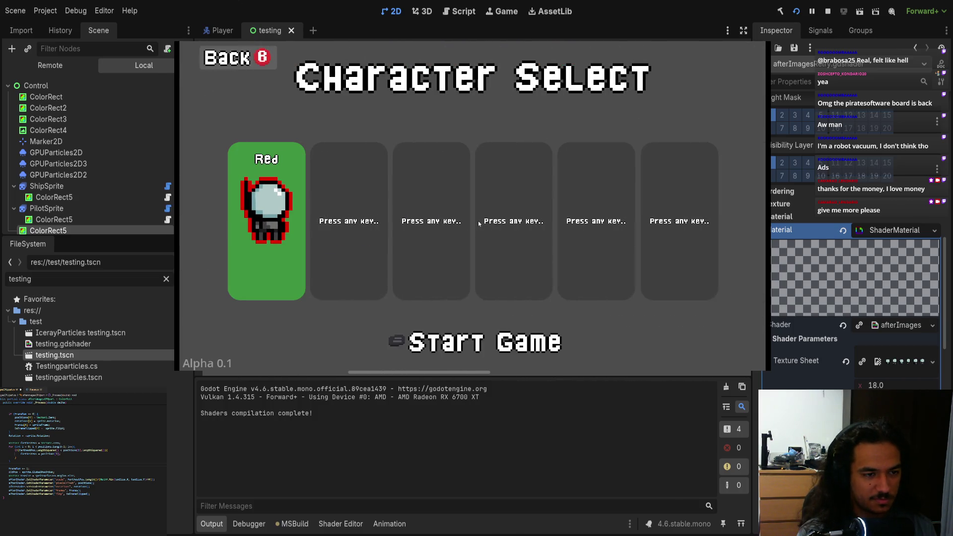
key("Return")
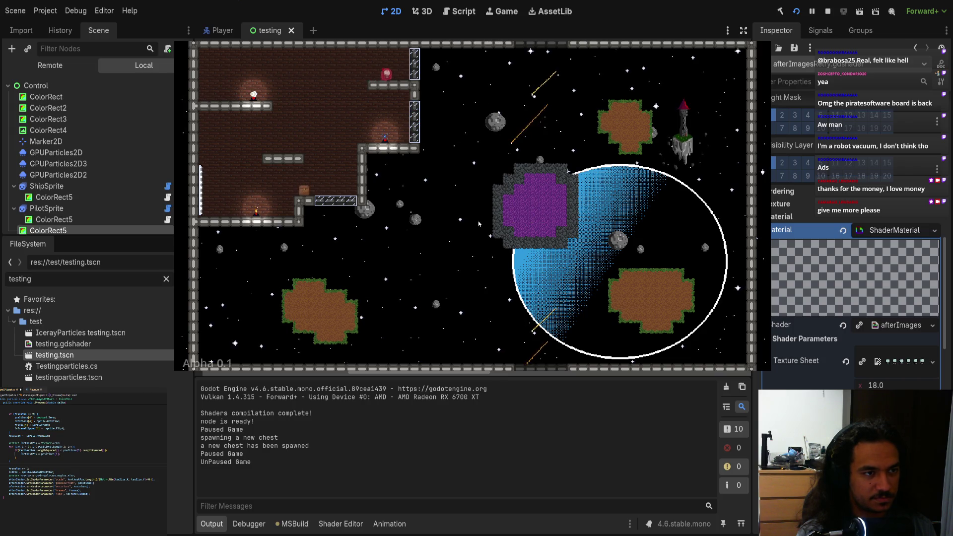
key("Left")
key("space")
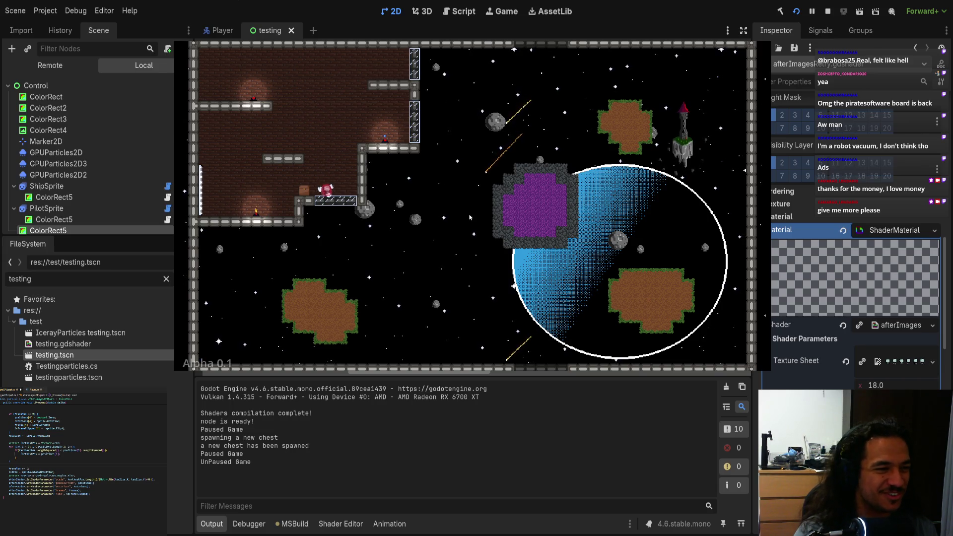
key("F8")
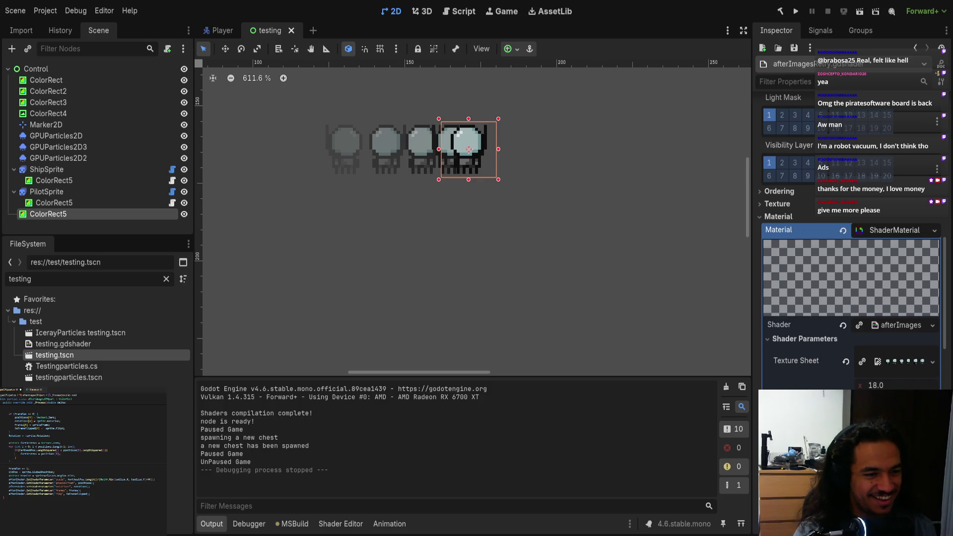
- Drag the Shader Parameters Rotations fields to 1.01, 1.05, 0.93, 0.945 and 0.415, checking the Paint sketch
left_click(248, 523)
scroll(851, 249, "down", 5)
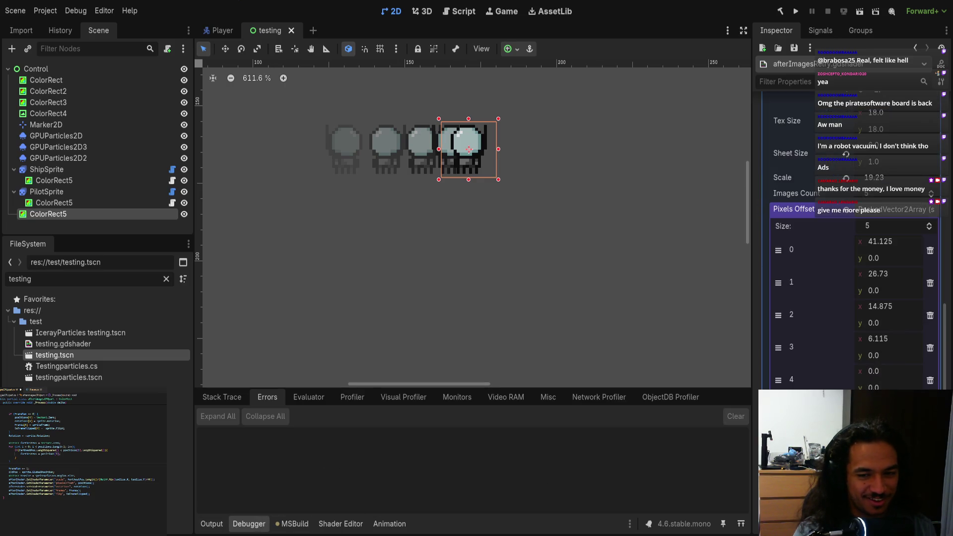
scroll(852, 238, "up", 3)
scroll(851, 238, "down", 6)
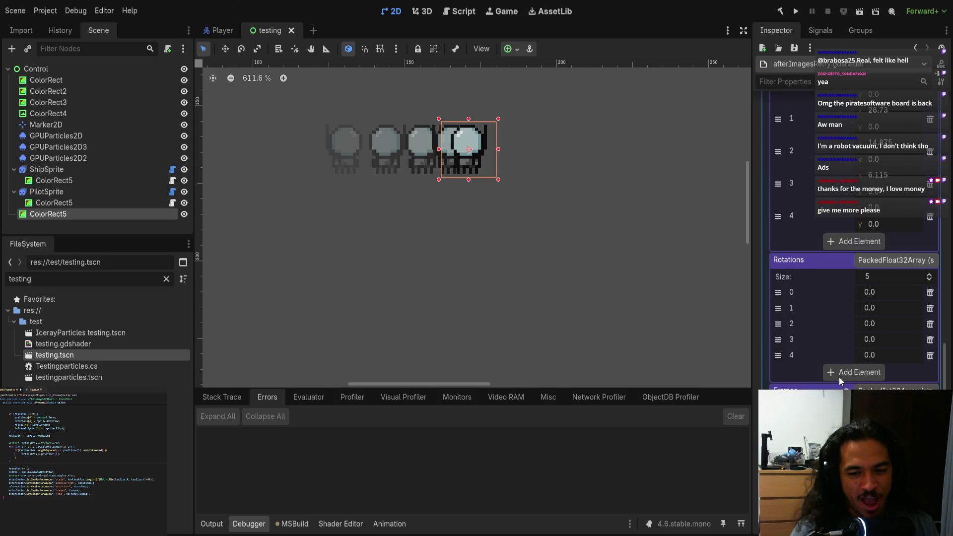
mouse_move(870, 308)
left_mouse_down()
mouse_move(881, 308)
mouse_move(867, 323)
mouse_move(865, 356)
left_mouse_up()
left_click_drag(867, 297, 874, 297)
mouse_move(867, 346)
left_mouse_down()
mouse_move(876, 347)
mouse_move(863, 355)
mouse_move(879, 339)
mouse_move(873, 323)
left_mouse_up()
left_click_drag(873, 308, 881, 308)
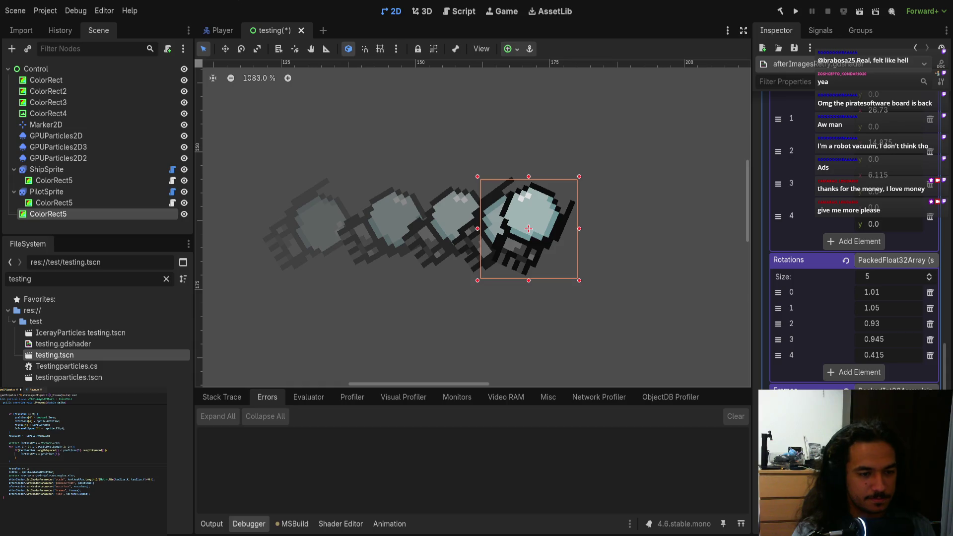
key("alt+Tab")
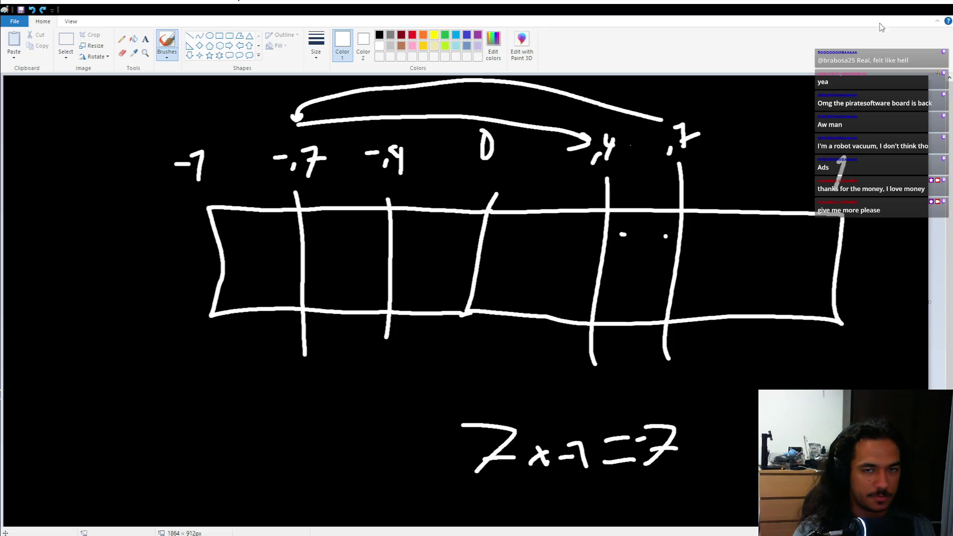
key("alt+Tab")
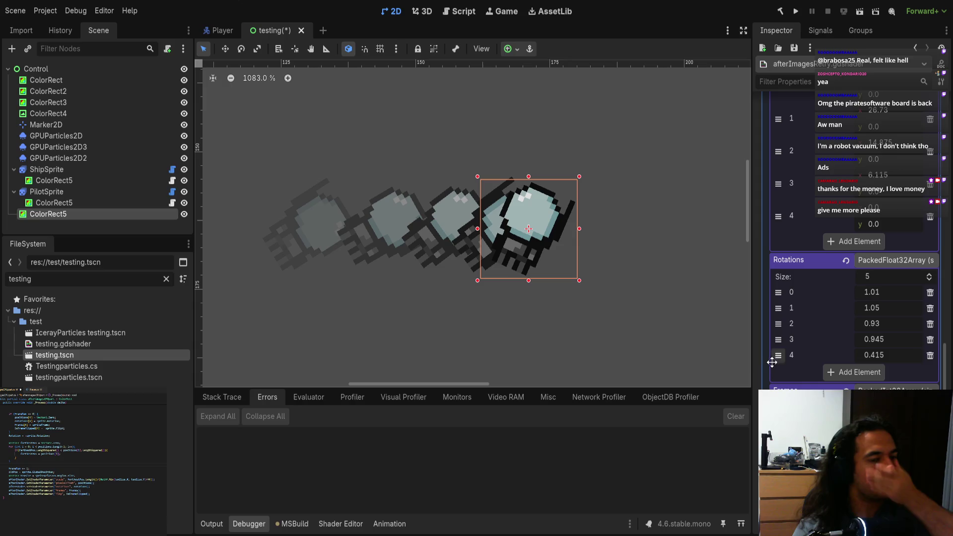
- Save the testing scene with Ctrl+S and run the project again
key("ctrl+s")
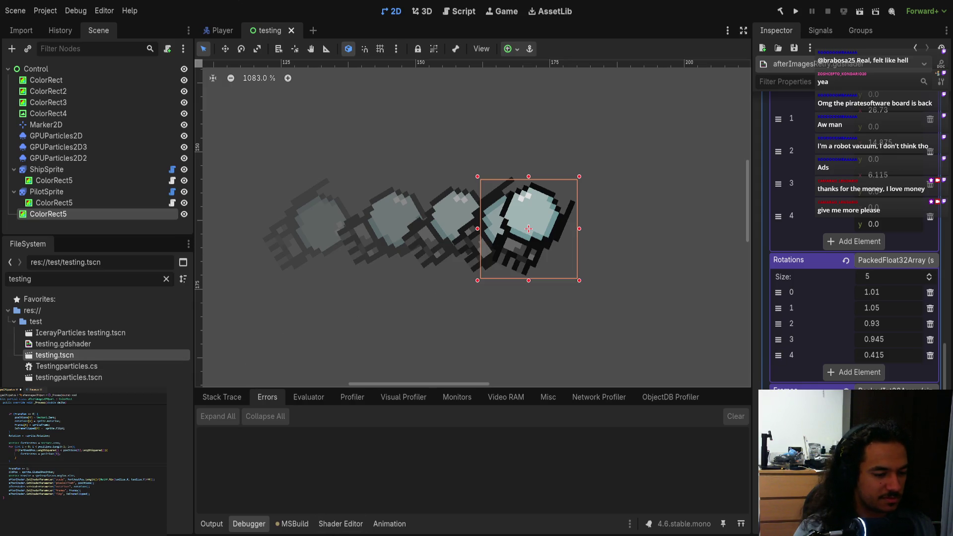
scroll(877, 332, "up", 5)
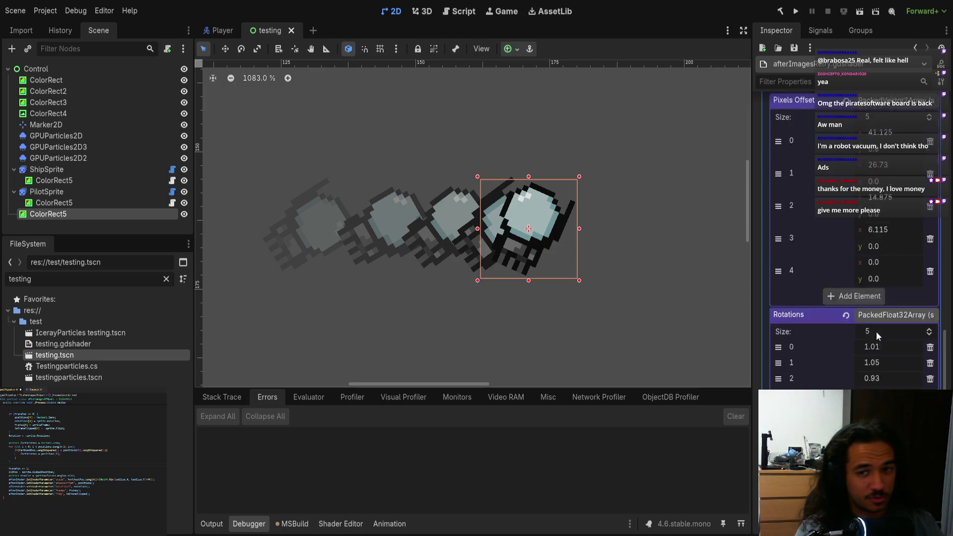
scroll(848, 372, "up", 5)
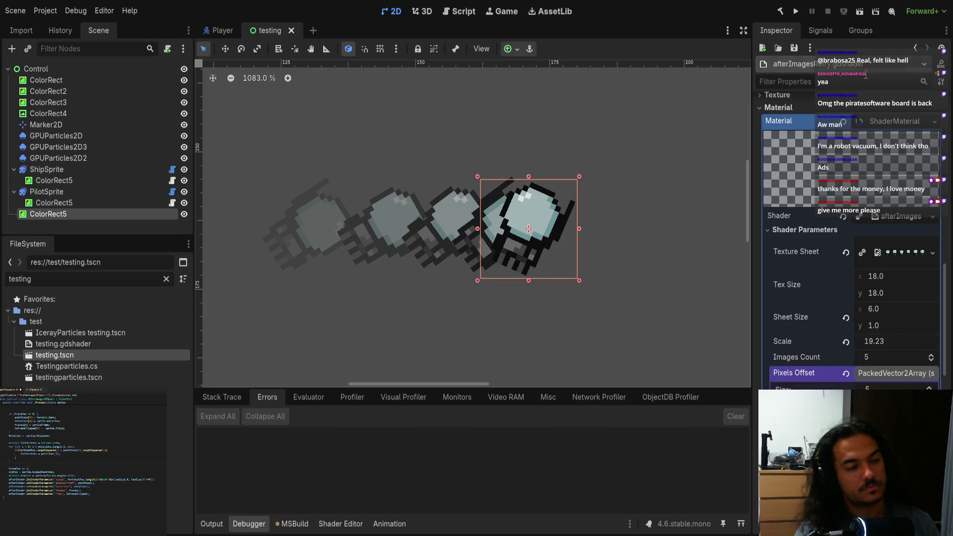
left_click(795, 12)
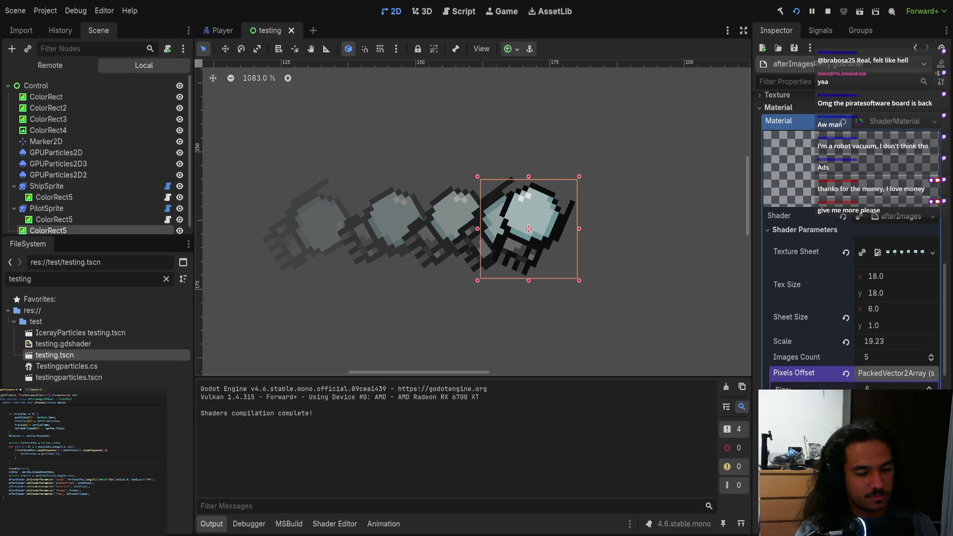
- Start the level as the Red character and jump rightward off the upper platform
key("Return")
key("Return")
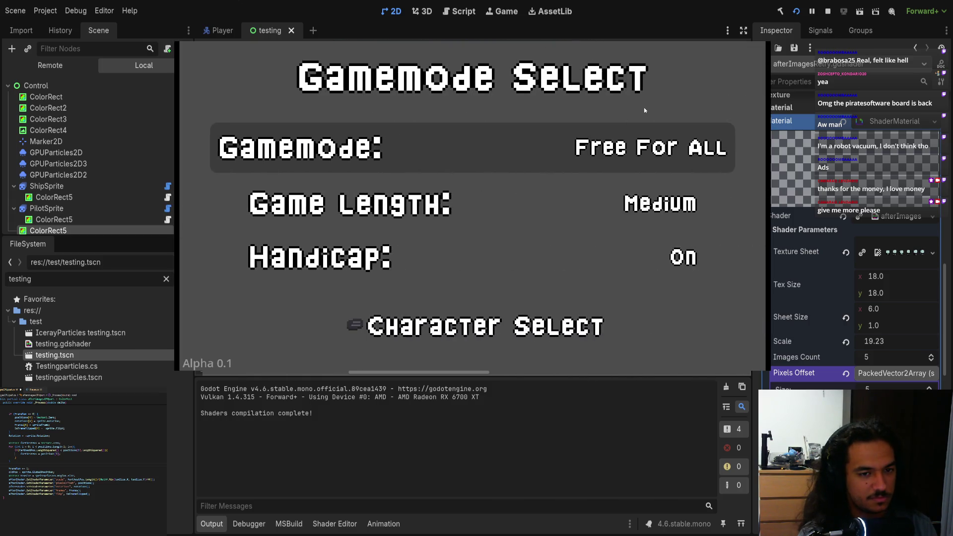
key("Return")
key("Return")
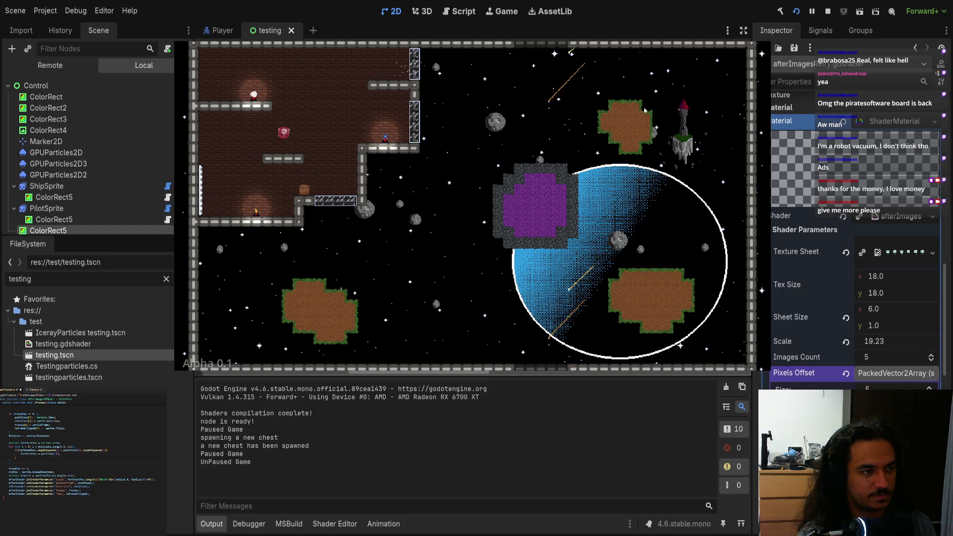
key("Right")
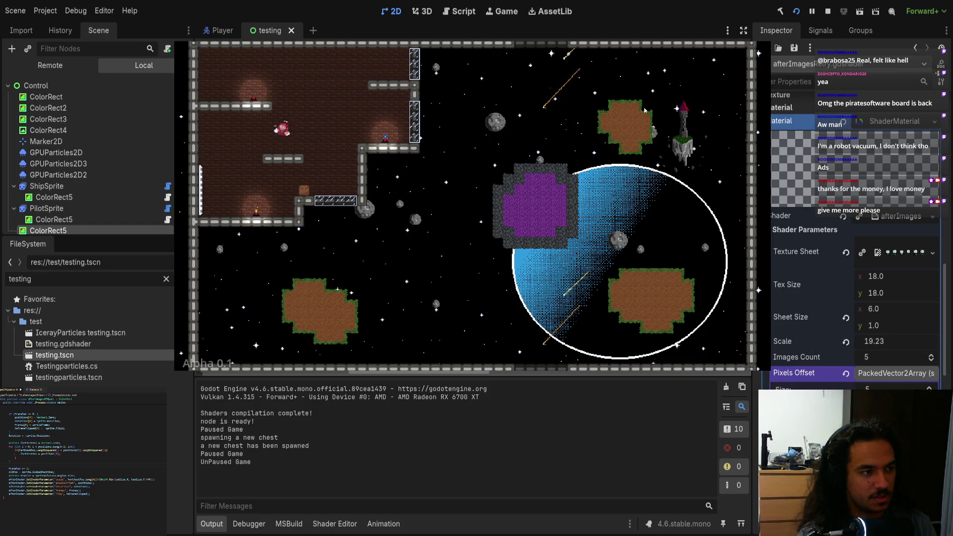
key("space")
key("Right")
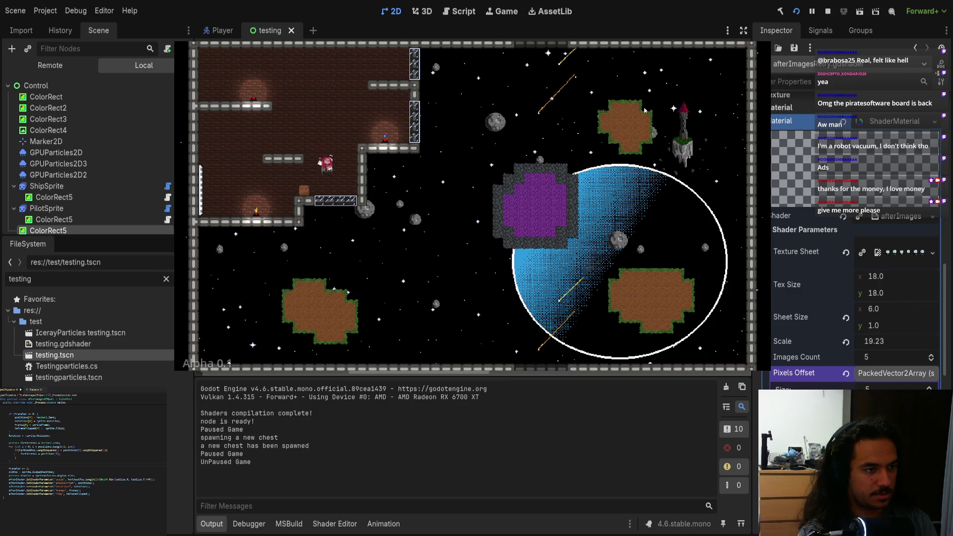
key("space")
key("space")
key("space")
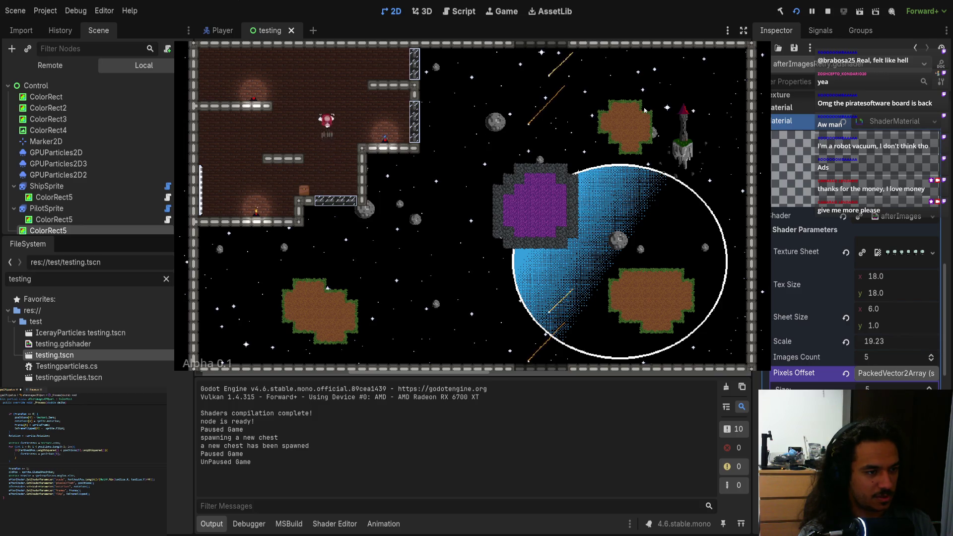
- Jump left and right across the level and over the ledge to watch the trail
key("space")
key("Left")
key("space")
key("Right")
key("space")
key("Left")
key("Right")
key("Left")
key("space")
key("space")
key("space")
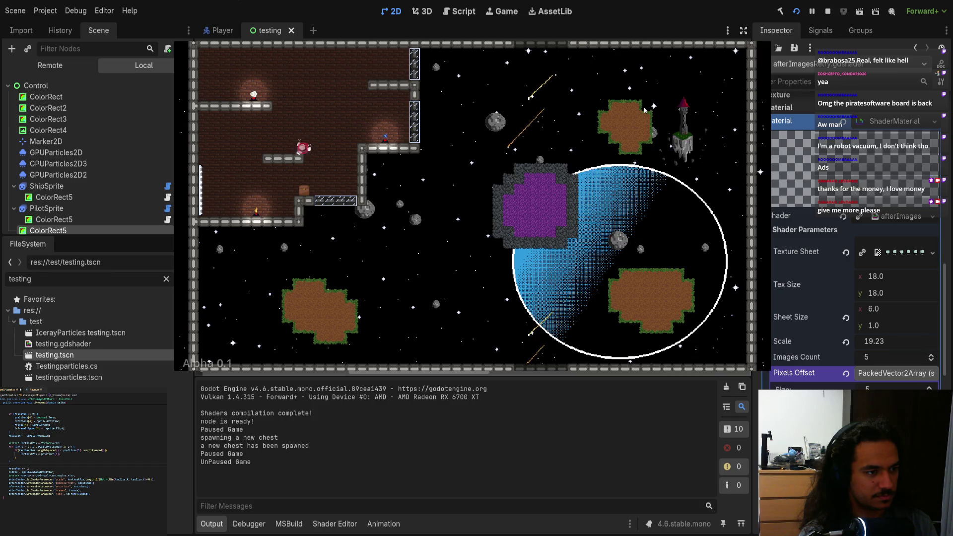
key("Left")
key("Right")
key("space")
key("Left")
- Jump up onto the higher ledge, run along it and back, then drop down
key("space")
key("Right")
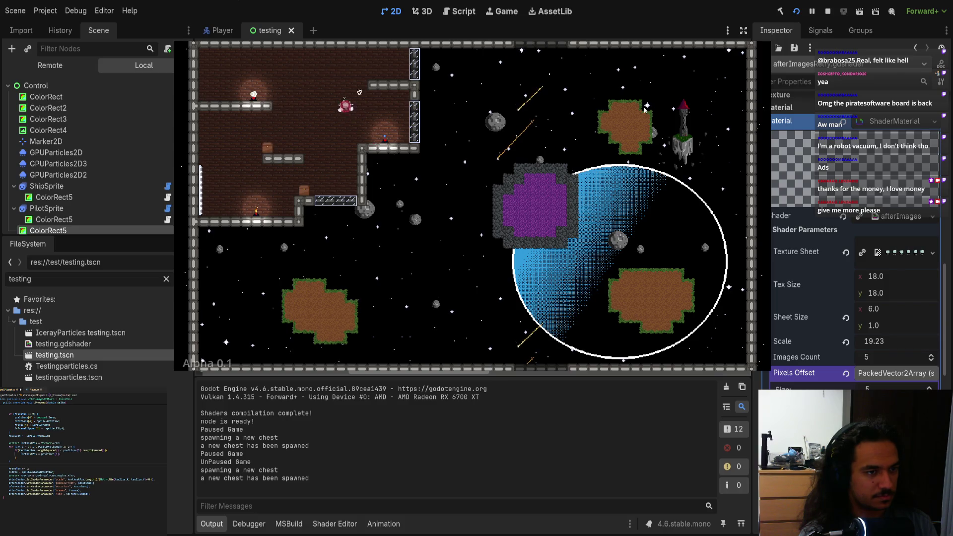
key("Left")
key("space")
key("Right")
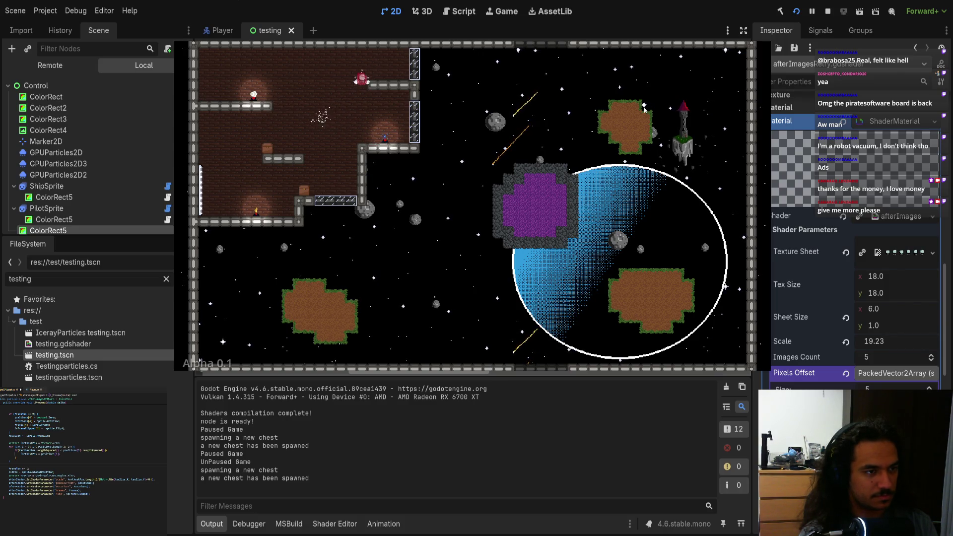
key("Right")
key("Left")
key("Left")
key("space")
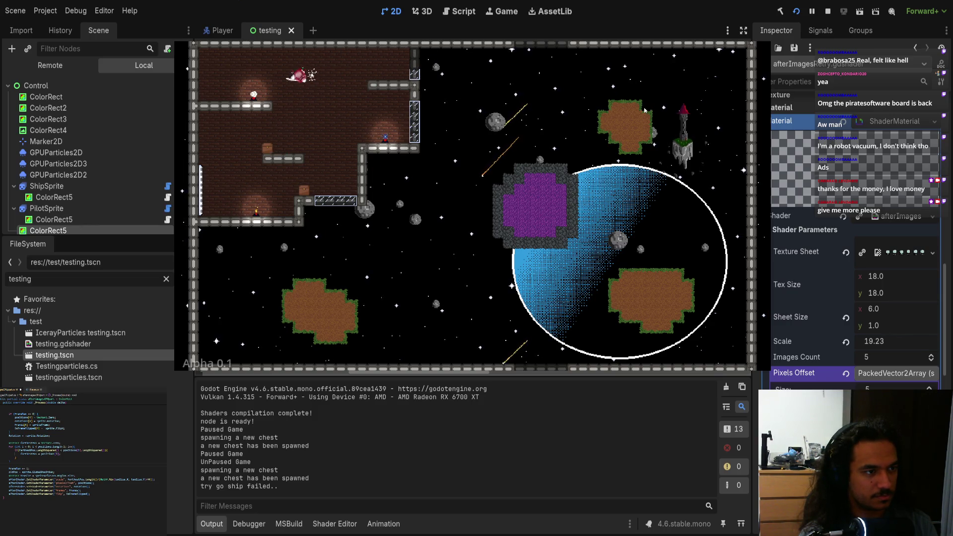
- Jump across between the ledges toward the top-left ledge
key("Right")
key("space")
key("Left")
key("Left")
key("space")
key("Left")
key("Right")
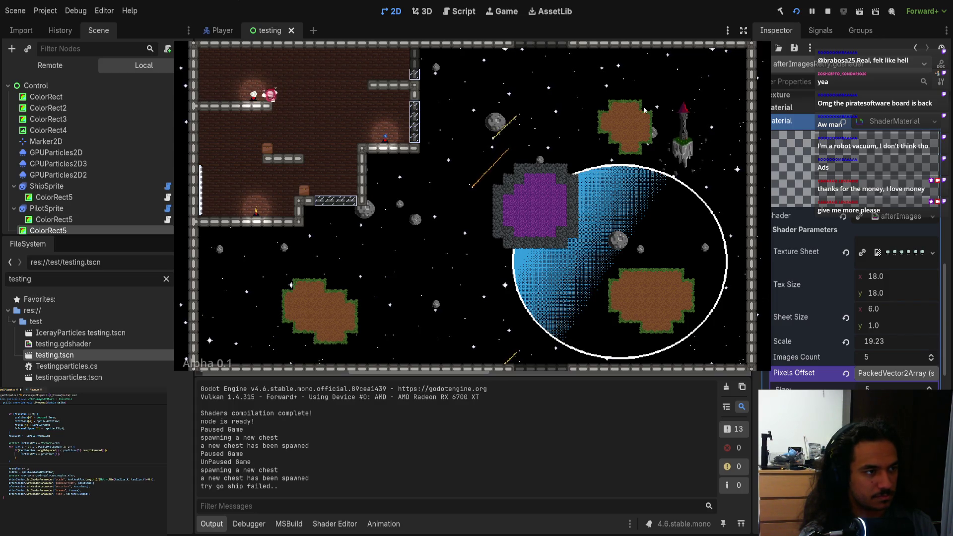
- Jump up-right firing three shots, then stop the game with F8
key("space")
key("Right")
left_click(644, 110)
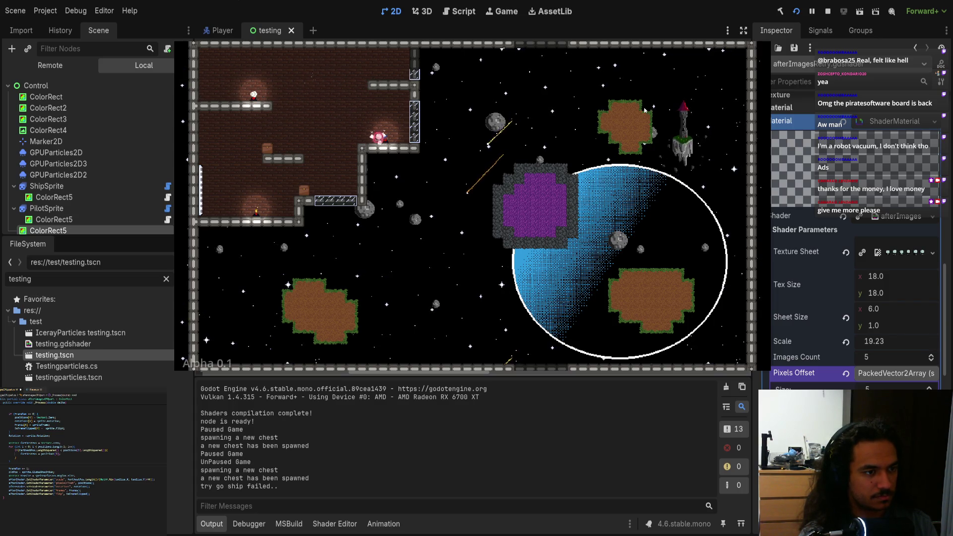
left_click(645, 109)
left_click(644, 110)
key("F8")
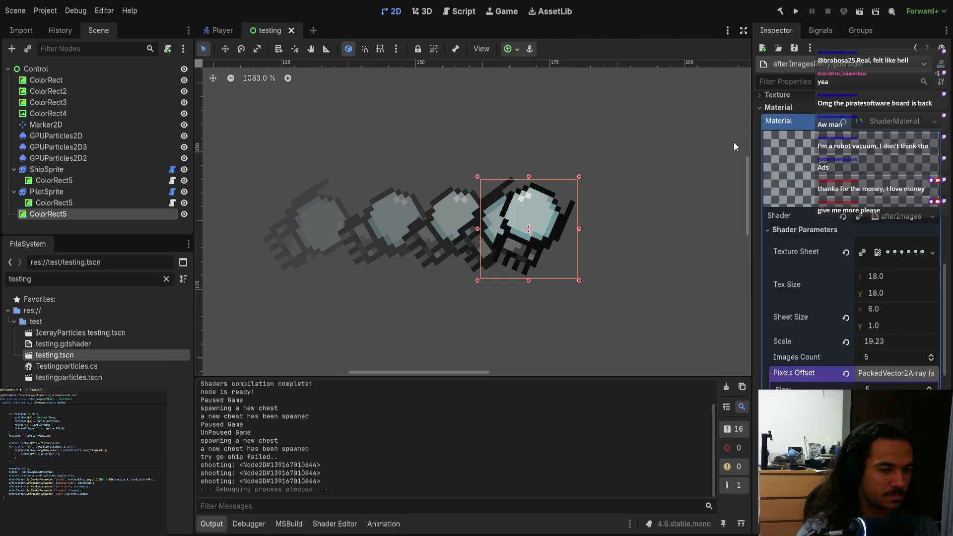
- In the Player scene, try different afterimage offsets and scale, then revert Scale to 3.0 and offsets to zero
left_click(219, 28)
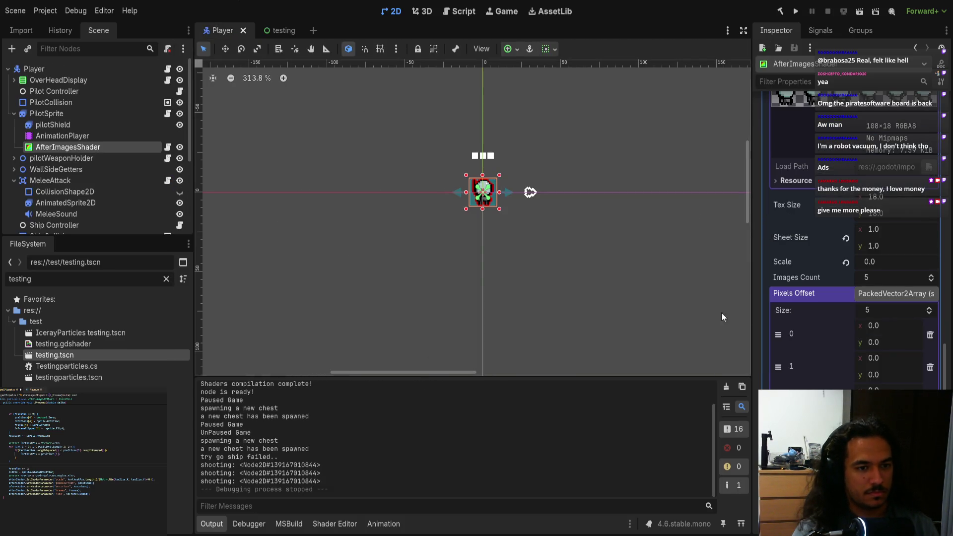
mouse_move(884, 329)
left_mouse_down()
mouse_move(867, 329)
mouse_move(881, 329)
left_mouse_up()
mouse_move(872, 260)
left_mouse_down()
mouse_move(913, 260)
mouse_move(935, 284)
left_mouse_up()
left_click_drag(888, 329, 878, 329)
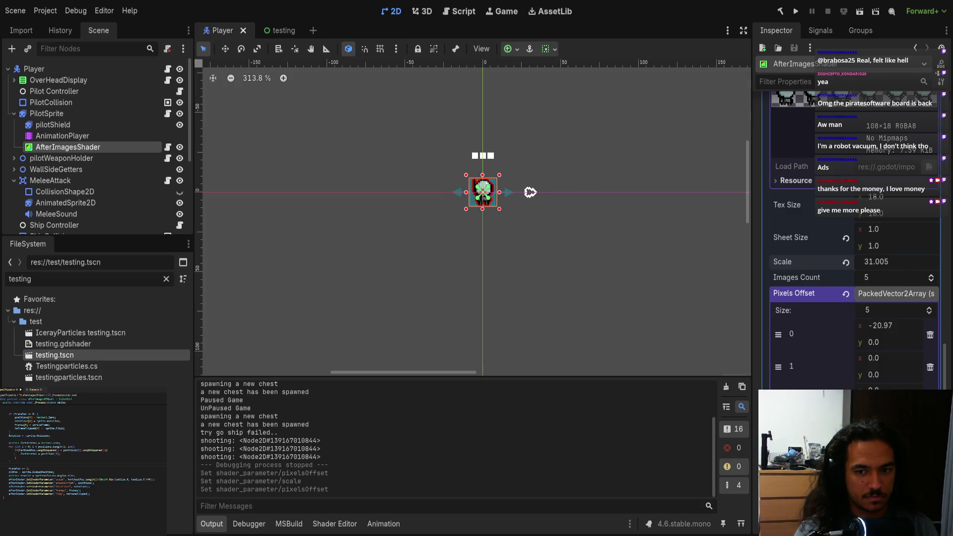
left_click(846, 262)
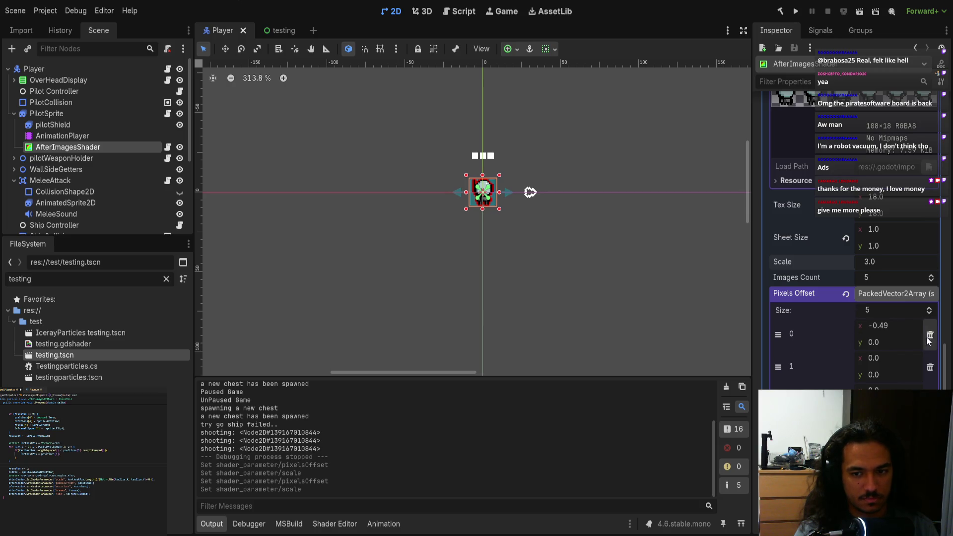
left_click(845, 294)
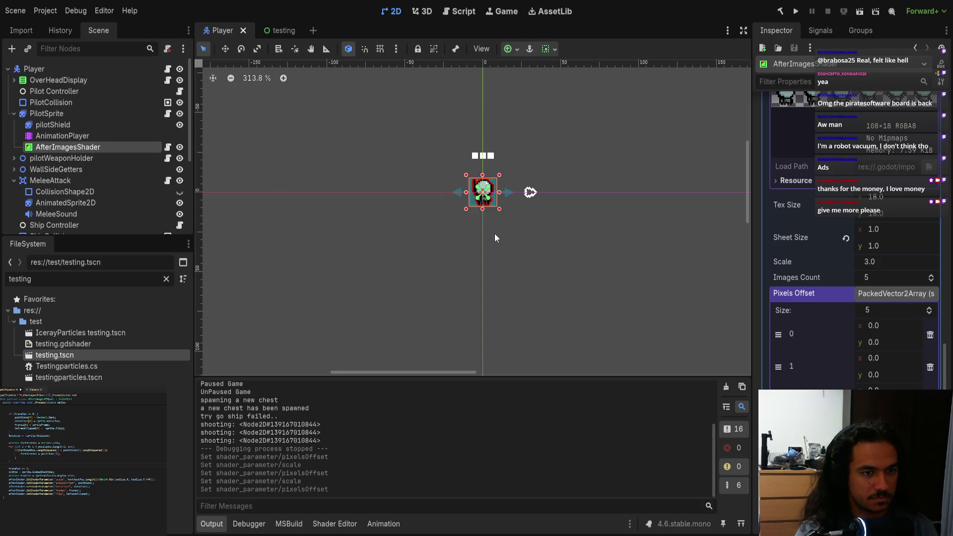
scroll(495, 239, "up", 5)
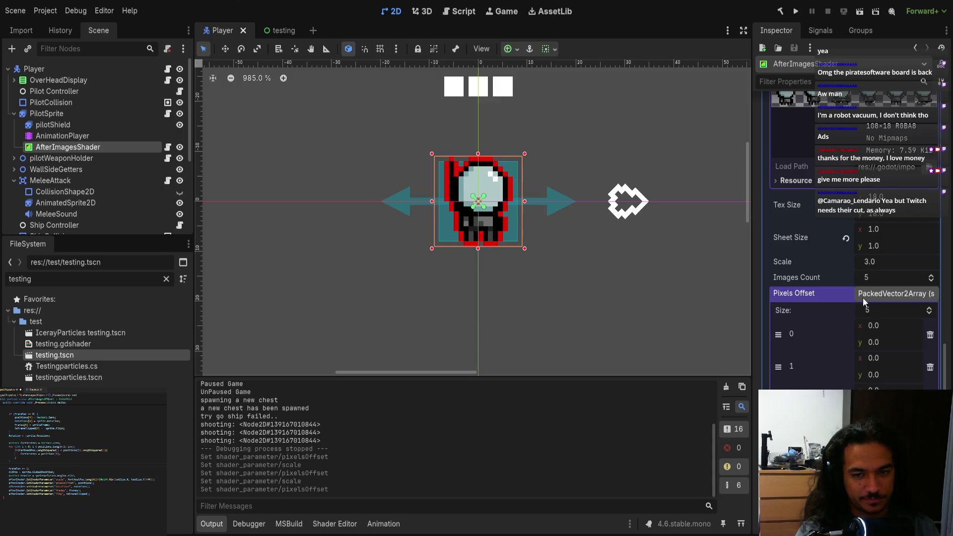
- Nudge the first afterimage offset right, then reset and restore the Frames parameter
left_click_drag(875, 325, 894, 324)
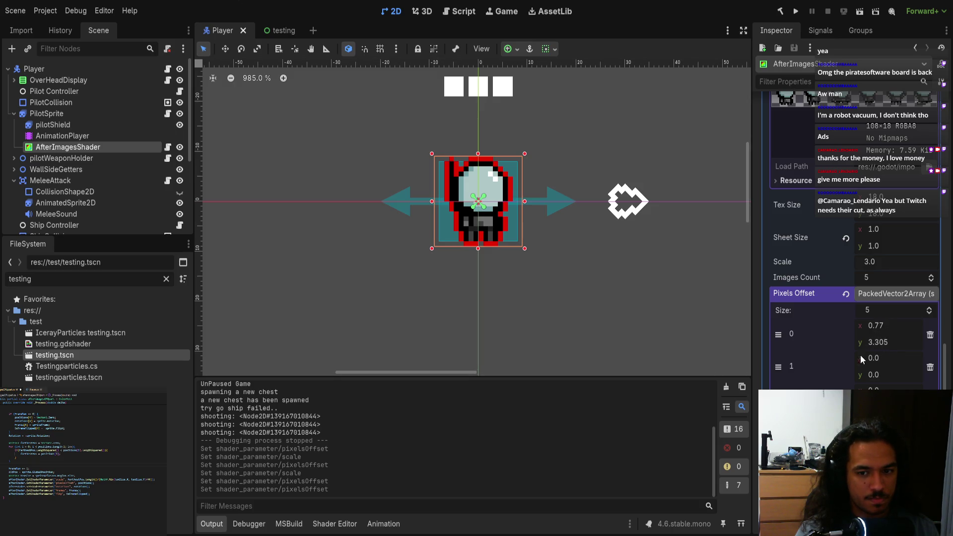
scroll(883, 353, "down", 5)
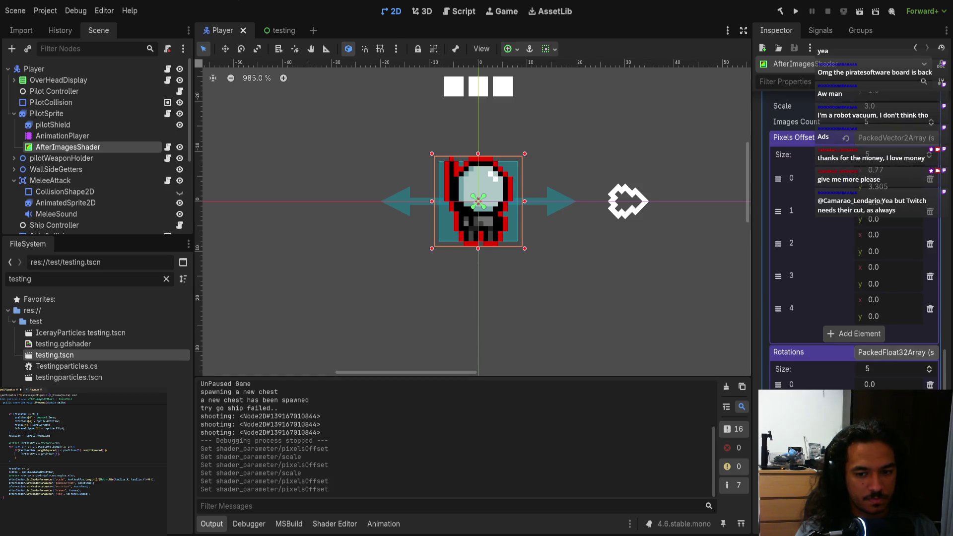
scroll(882, 352, "down", 3)
left_click(847, 374)
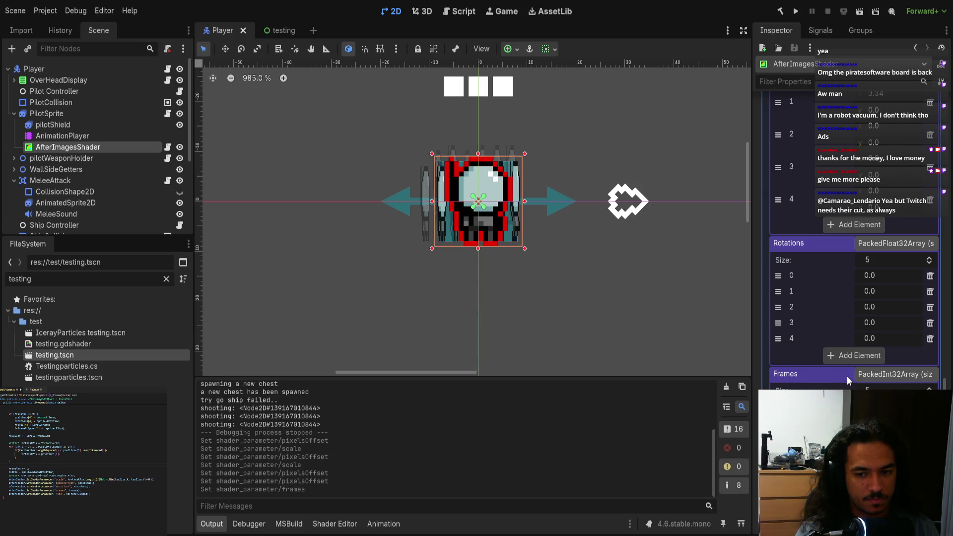
key("ctrl+z")
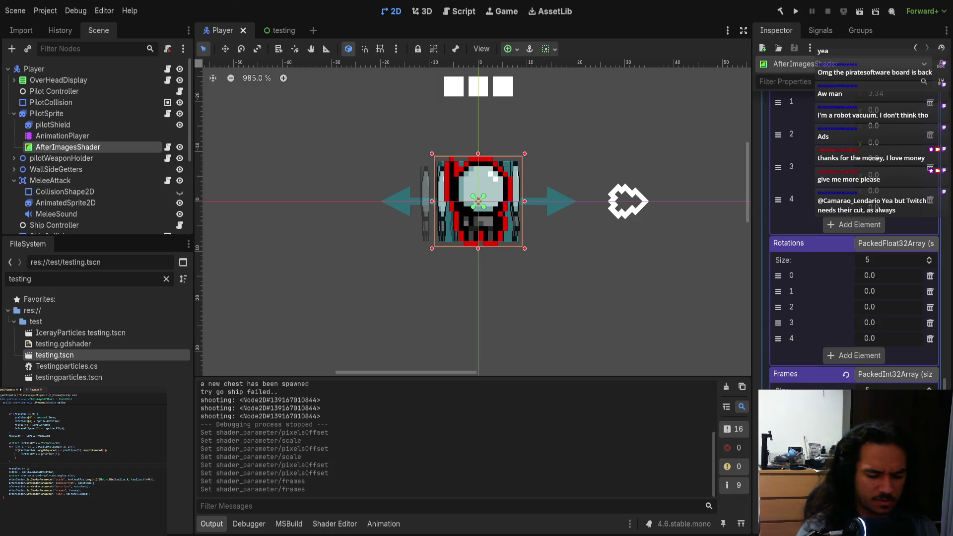
mouse_move(596, 251)
left_mouse_down()
mouse_move(639, 239)
mouse_move(621, 241)
left_mouse_up()
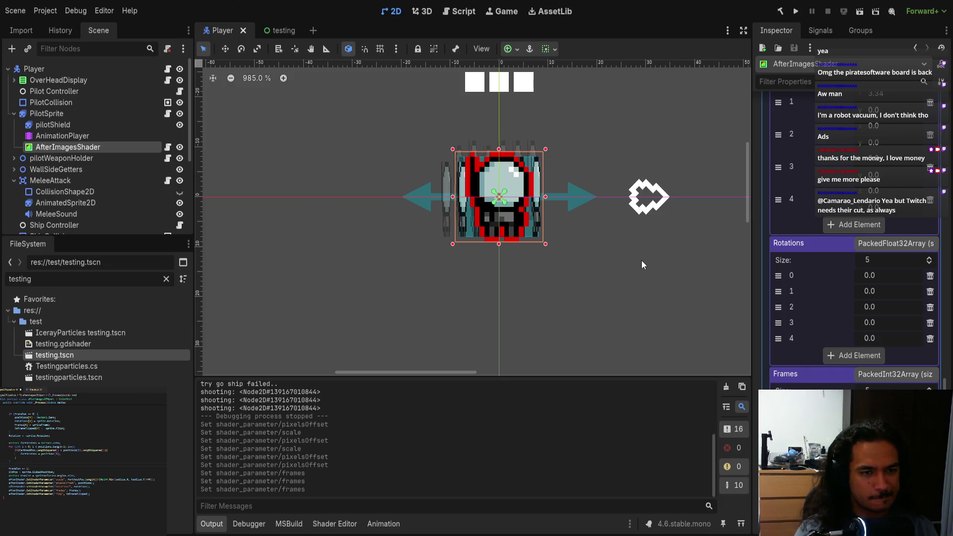
scroll(848, 346, "up", 5)
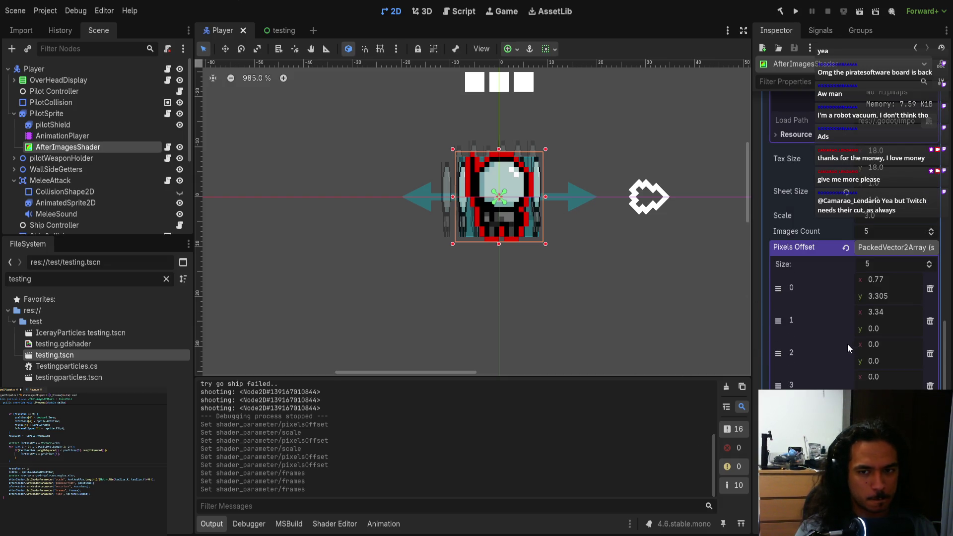
scroll(867, 306, "up", 1)
- Set the Sheet Size x value to 6 and run the game
left_click(882, 239)
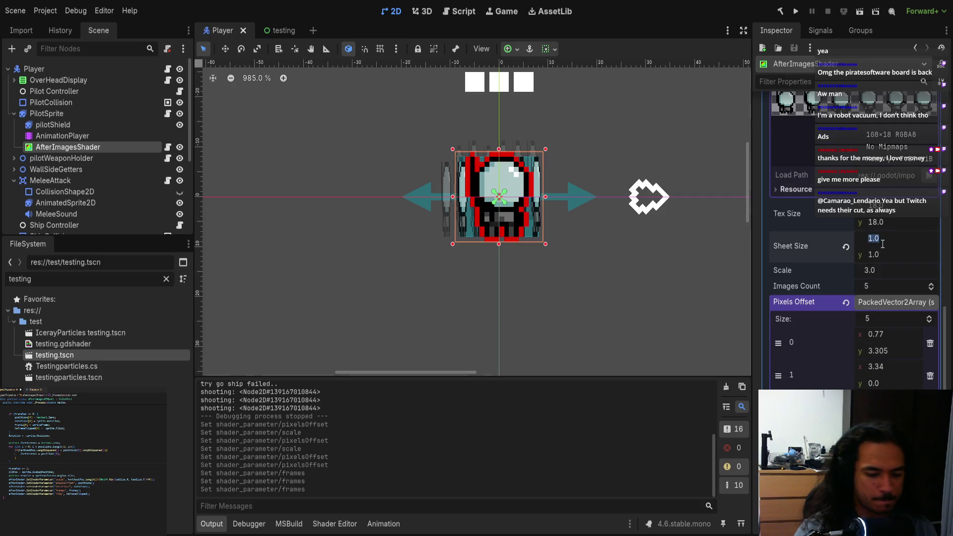
type("7")
key("BackSpace")
type("6")
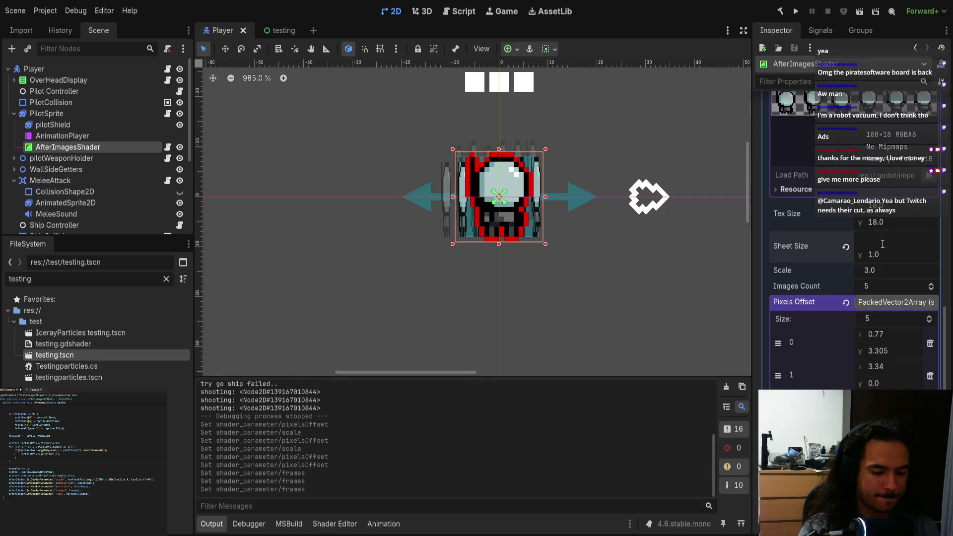
key("Return")
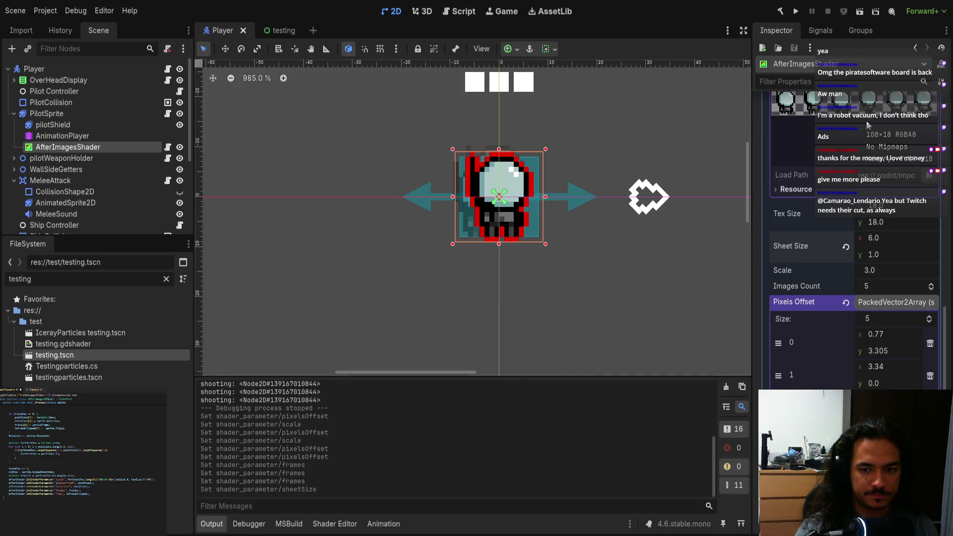
left_click(793, 15)
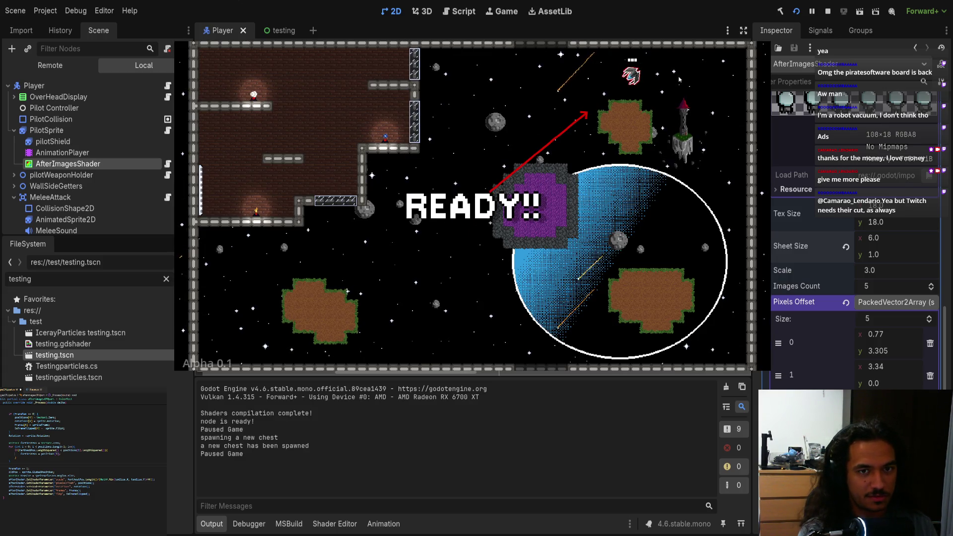
- Fly the ship left and right across the platform, watching the afterimage trail
key("a")
key("d")
key("d")
key("a")
key("d")
key("a")
key("a")
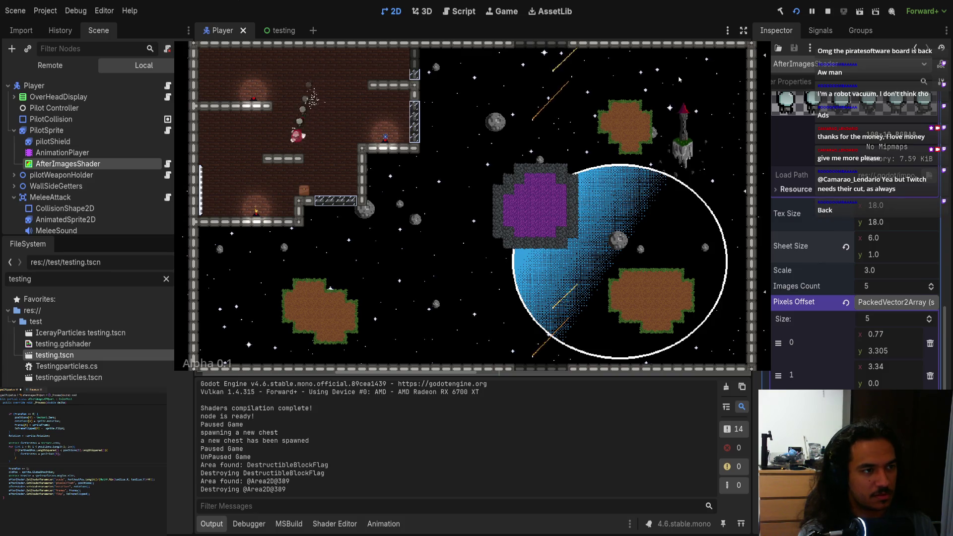
key("a")
key("d")
key("d")
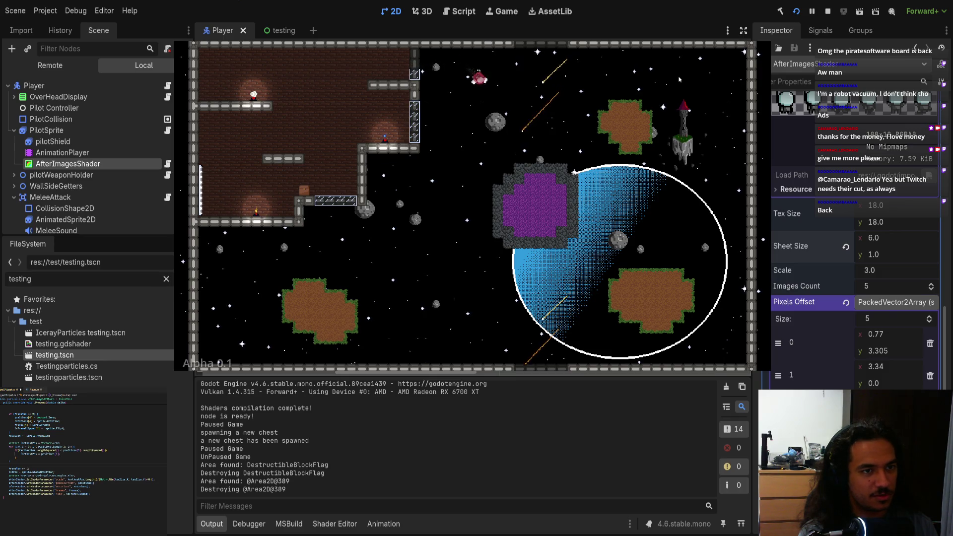
key("a")
- Fly the ship repeatedly upward to see trailing afterimages, then stop the game with F8
key("w")
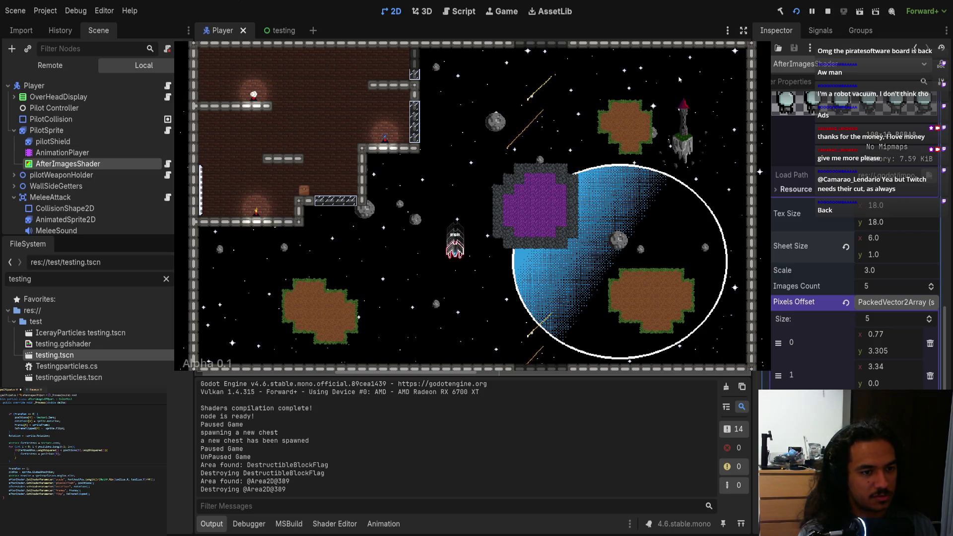
key("w")
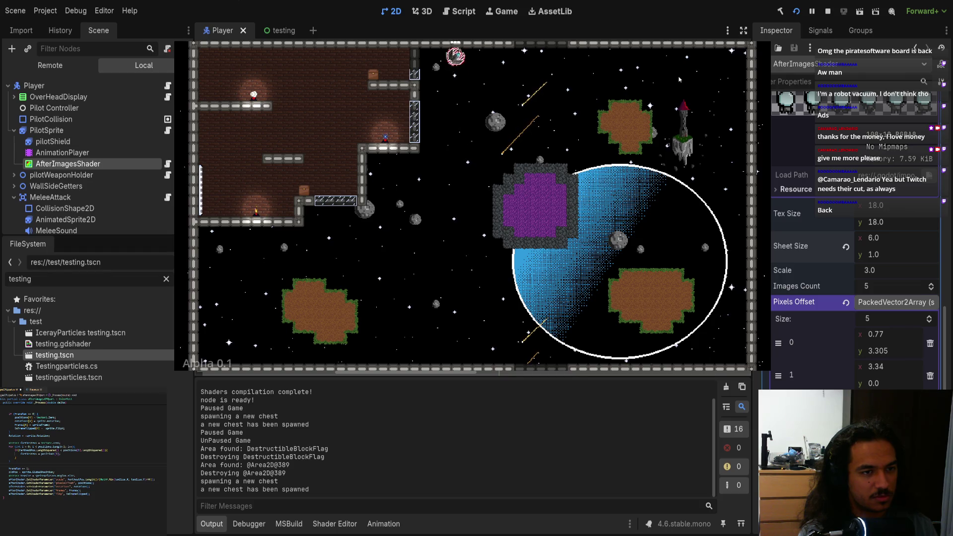
key("w")
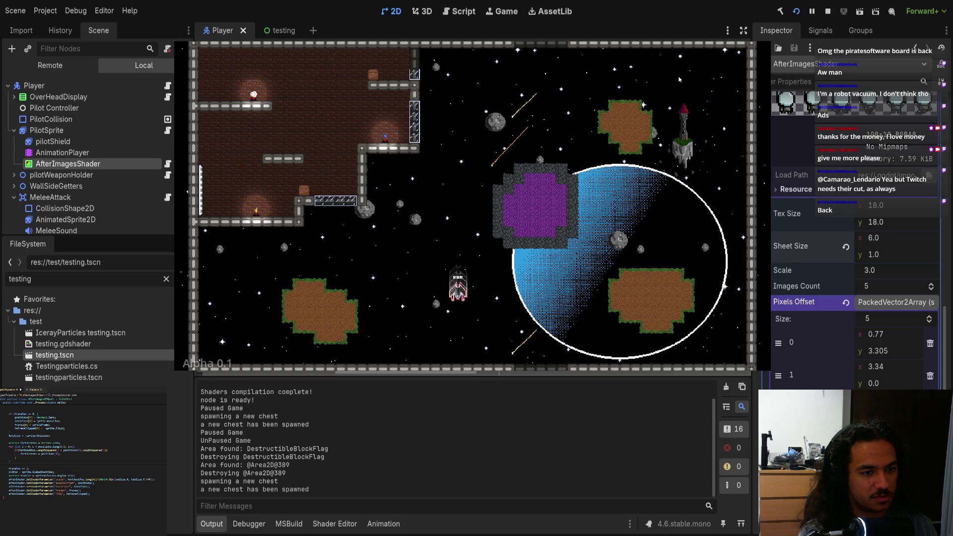
key("w")
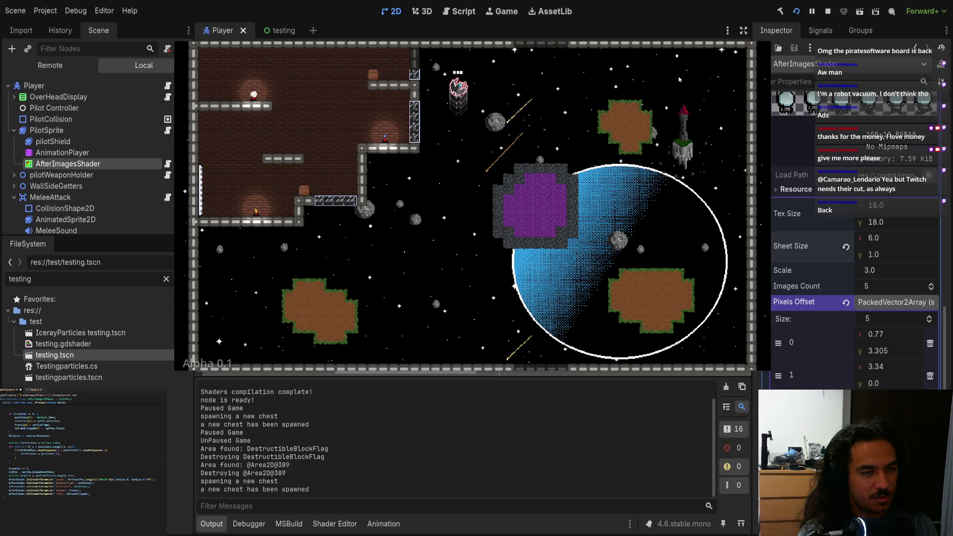
key("w")
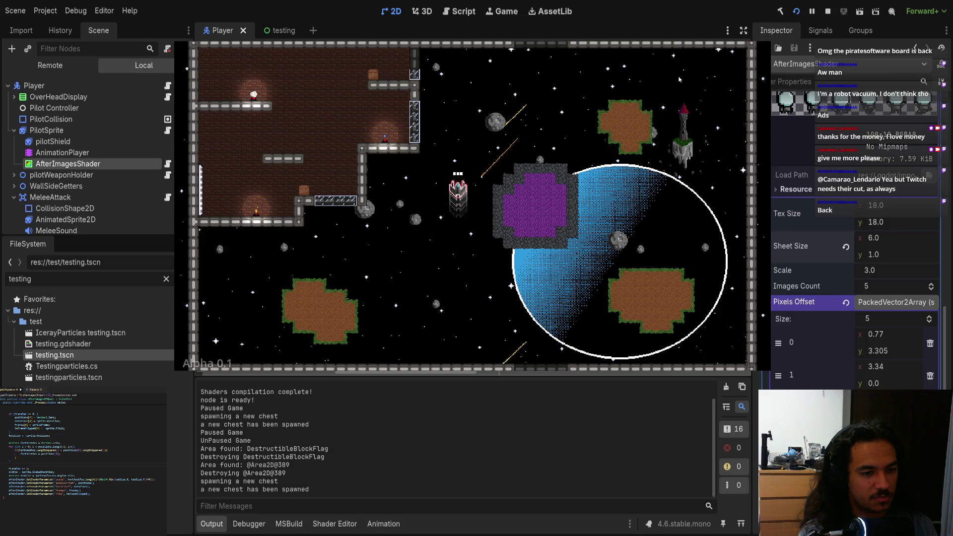
key("w")
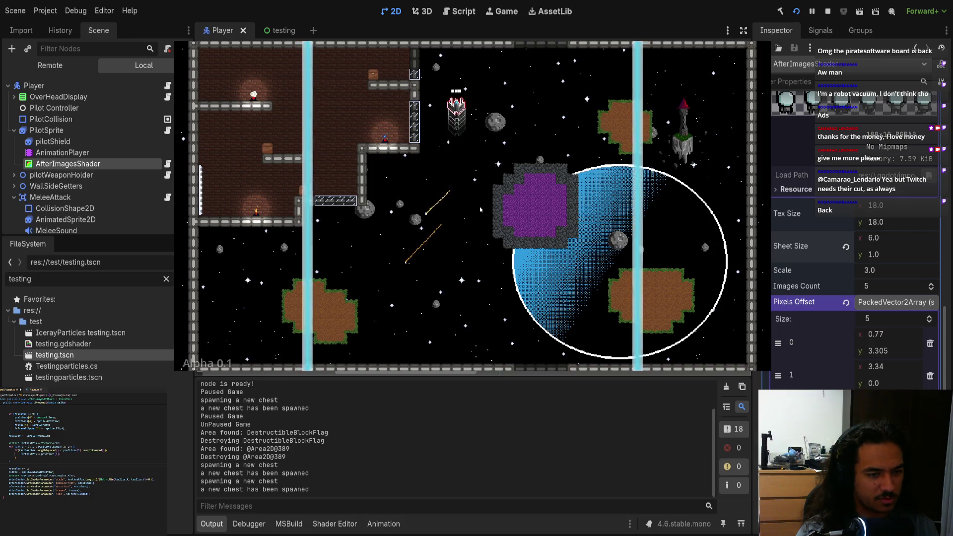
key("F8")
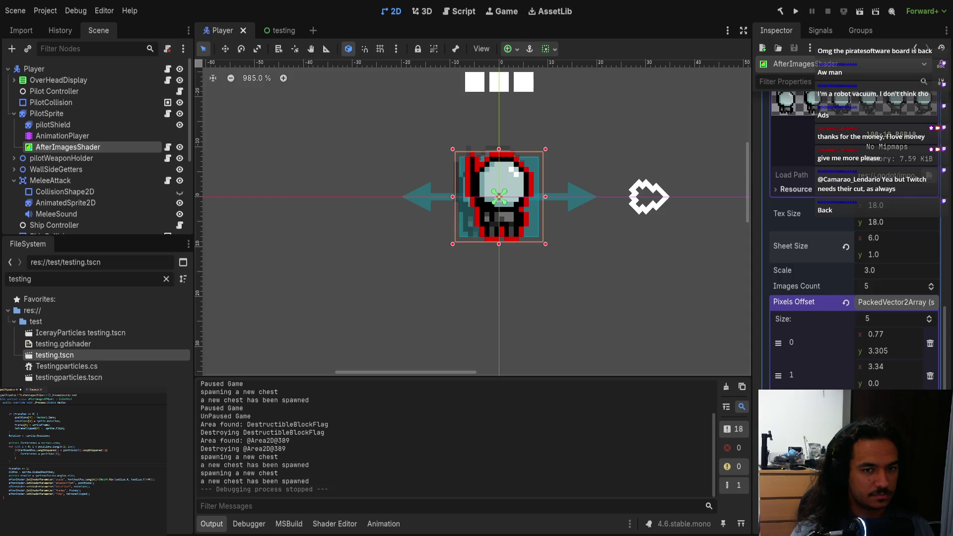
- In the testing scene, add ';' at shader line 46, raise Scale to 60.255, save, and open the PilotSprite script
left_click(279, 30)
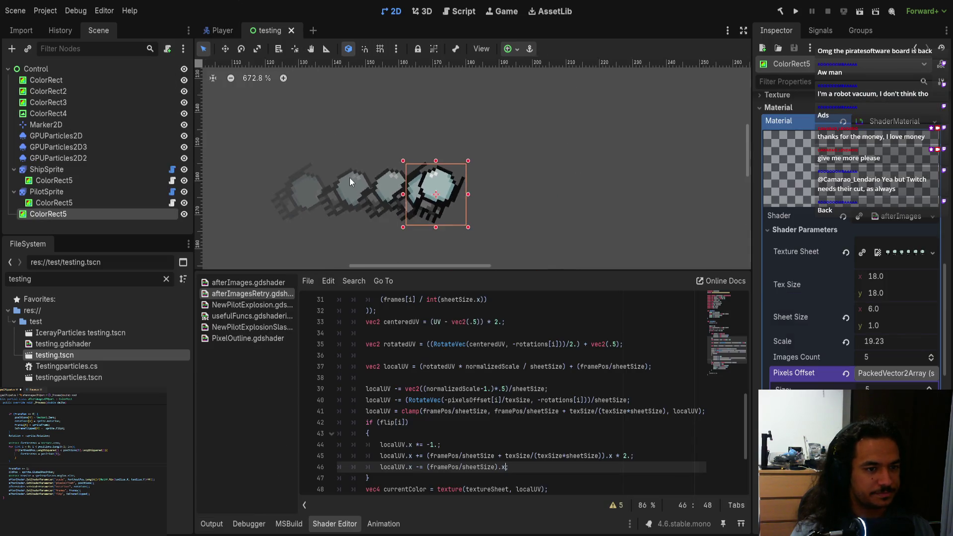
scroll(376, 169, "down", 4)
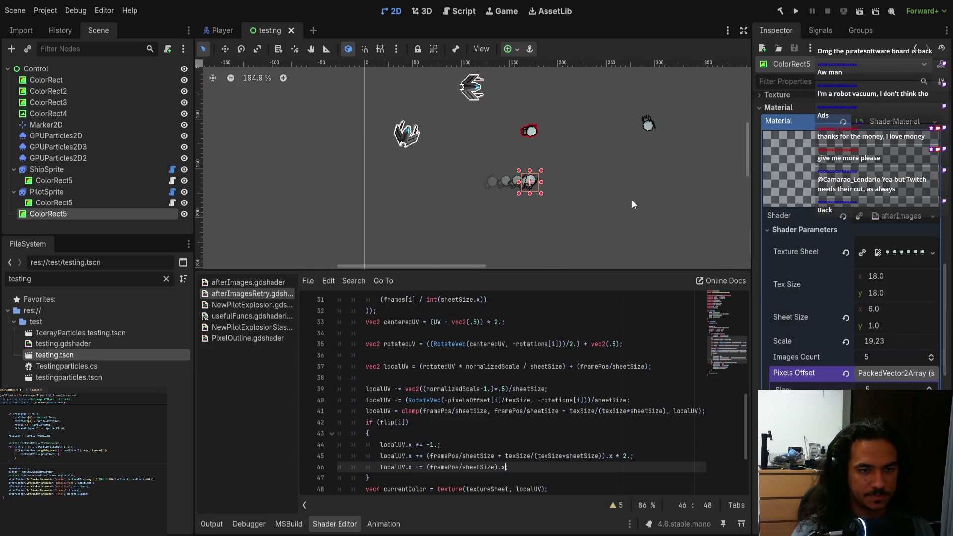
type(";")
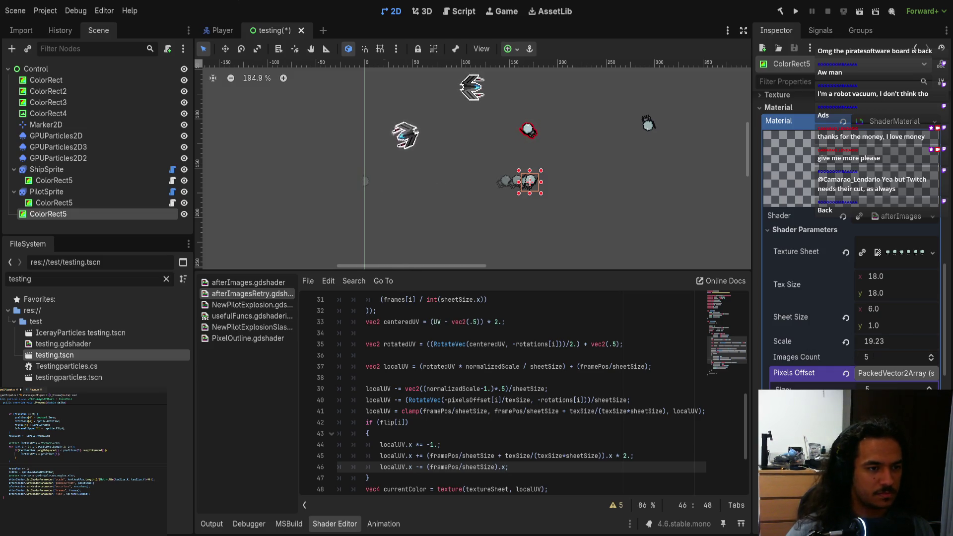
mouse_move(883, 341)
left_mouse_down()
mouse_move(918, 341)
mouse_move(873, 346)
left_mouse_up()
key("ctrl+s")
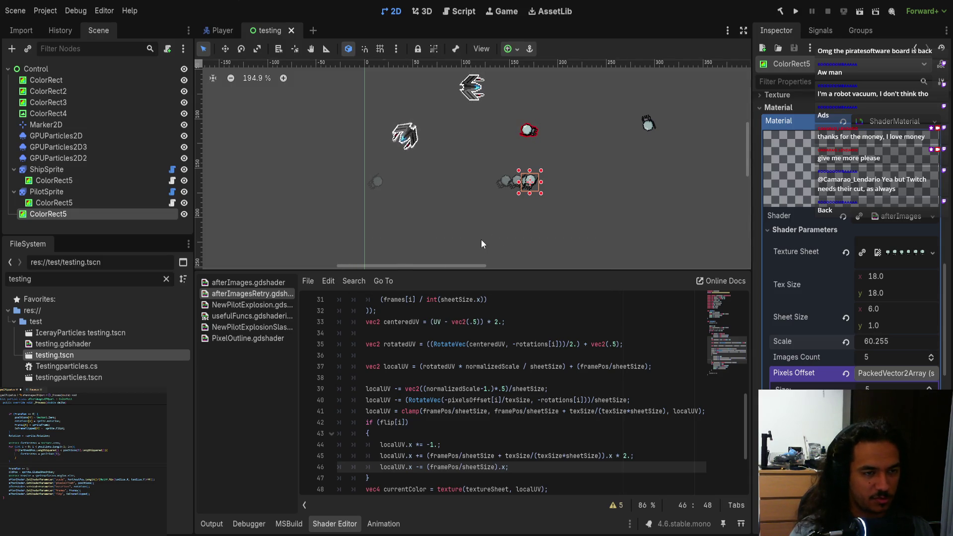
left_click(174, 202)
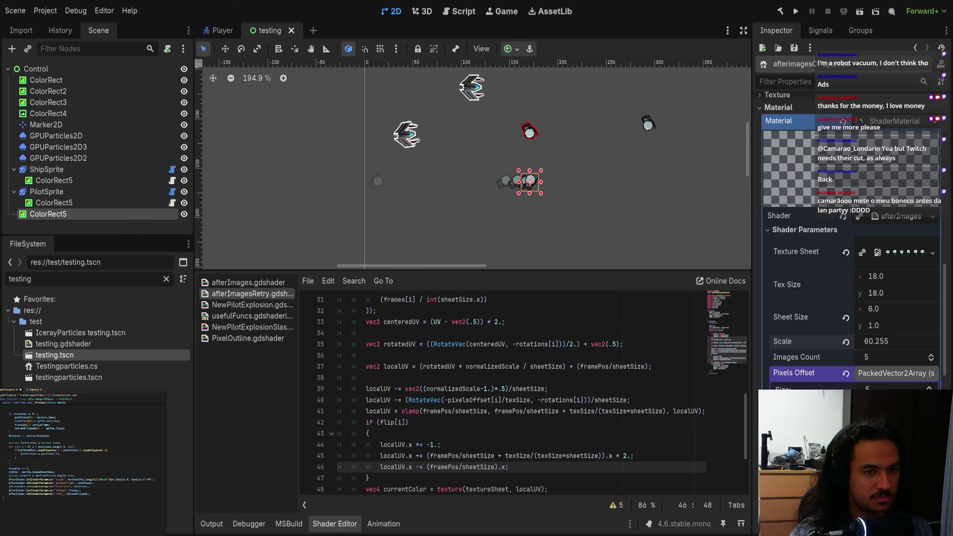
key("alt+Tab")
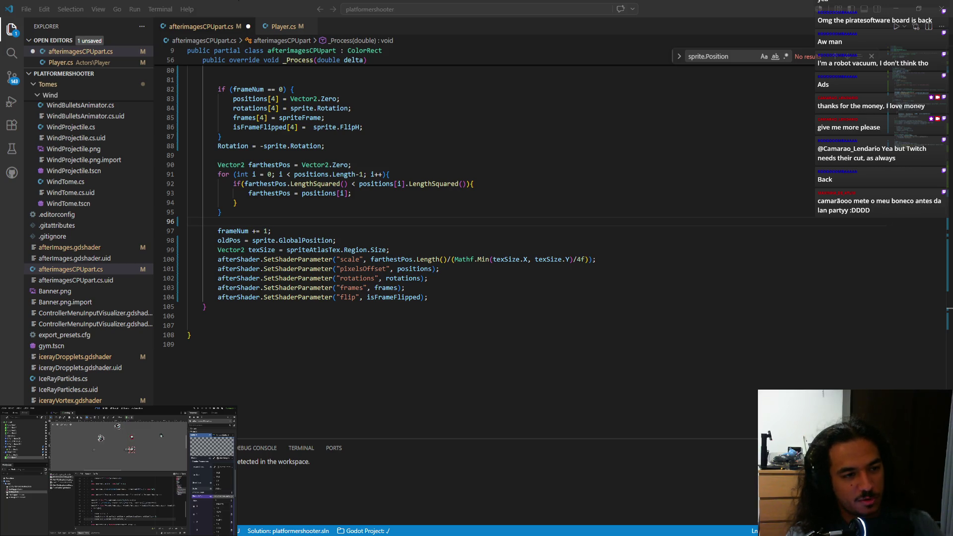
- Add a CallDeferred prefix before all five SetShaderParameter calls on lines 100–104
key("alt+Tab")
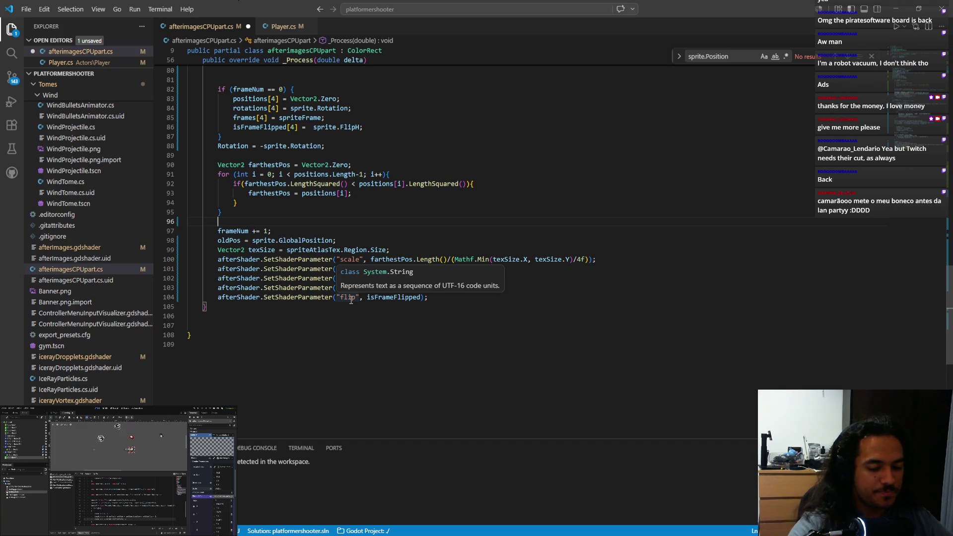
left_click(347, 309)
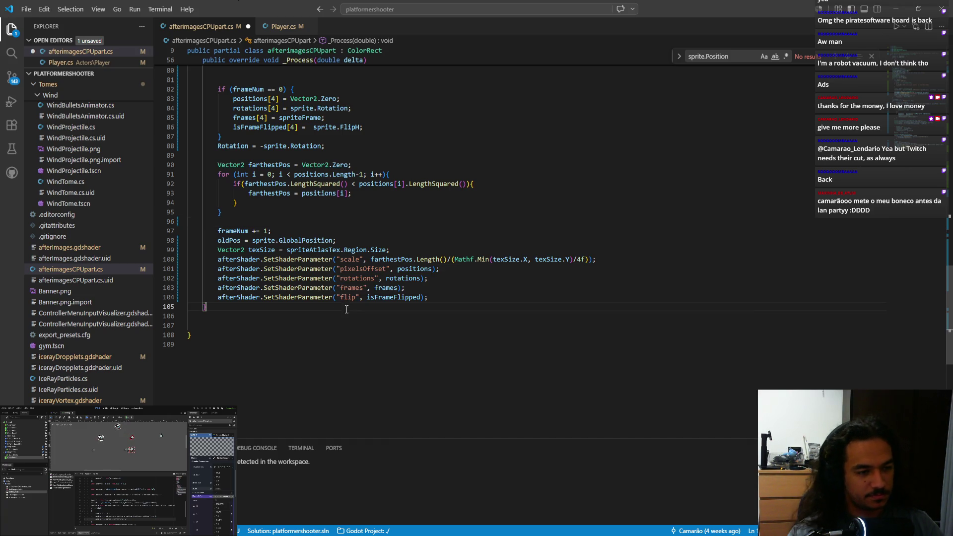
double_click(274, 259)
key("ctrl+d")
key("ctrl+d")
key("ctrl+d")
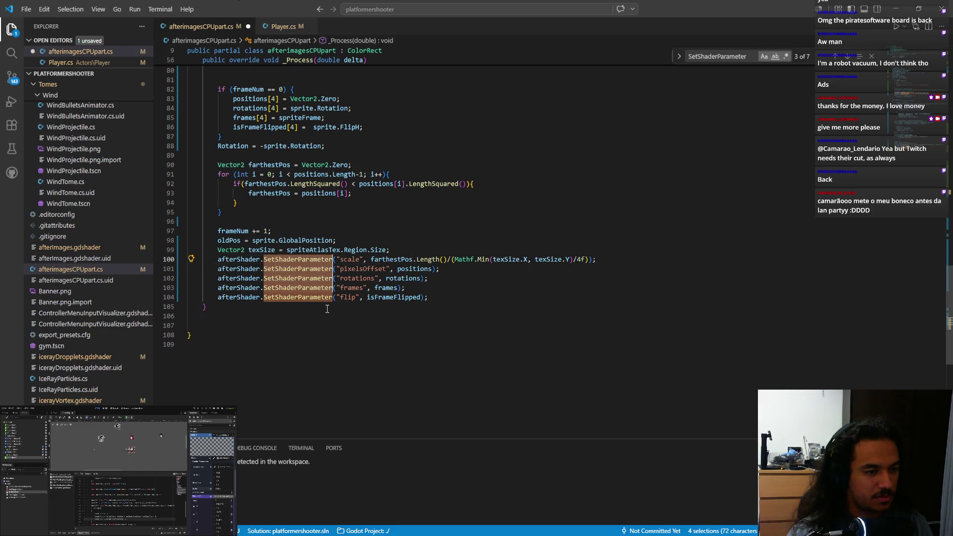
key("Left")
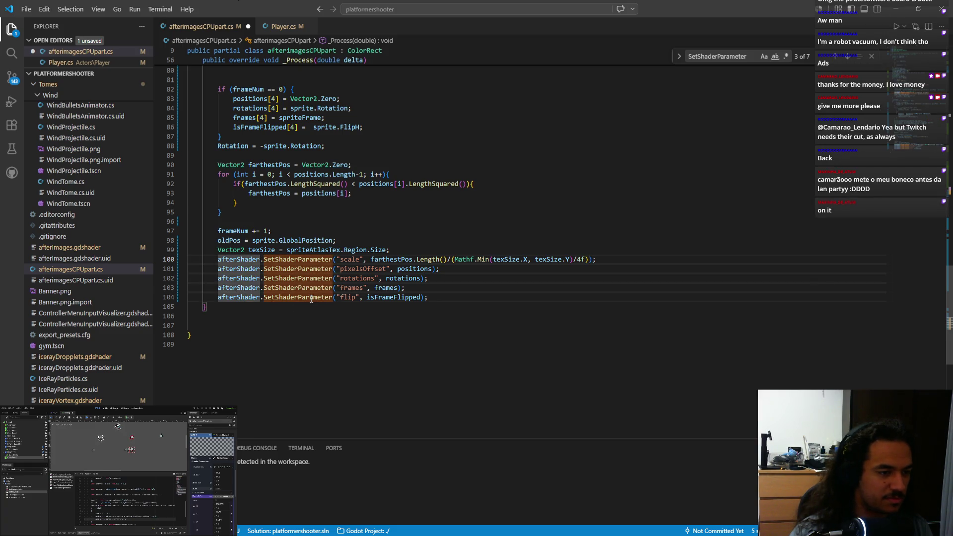
scroll(327, 308, "up", 3)
type("Call")
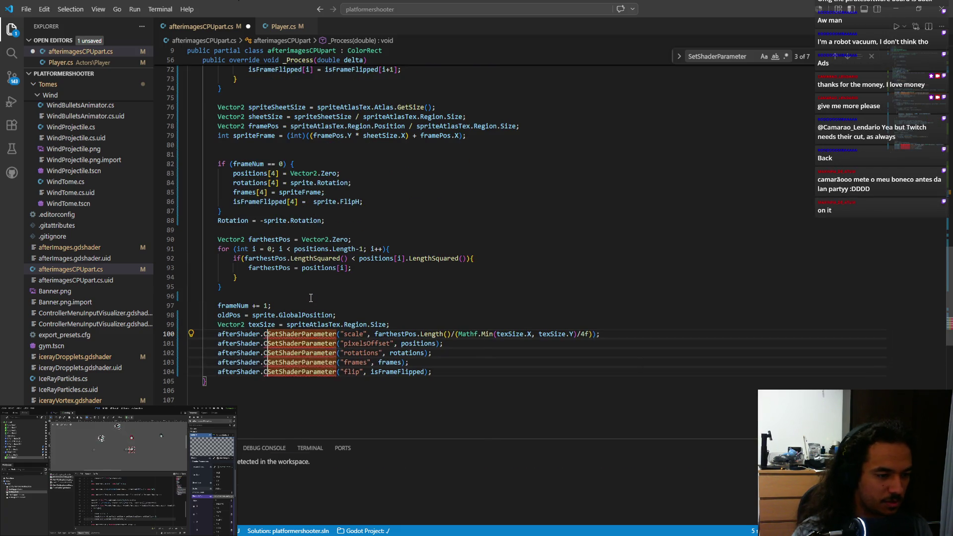
key("Down")
key("Return")
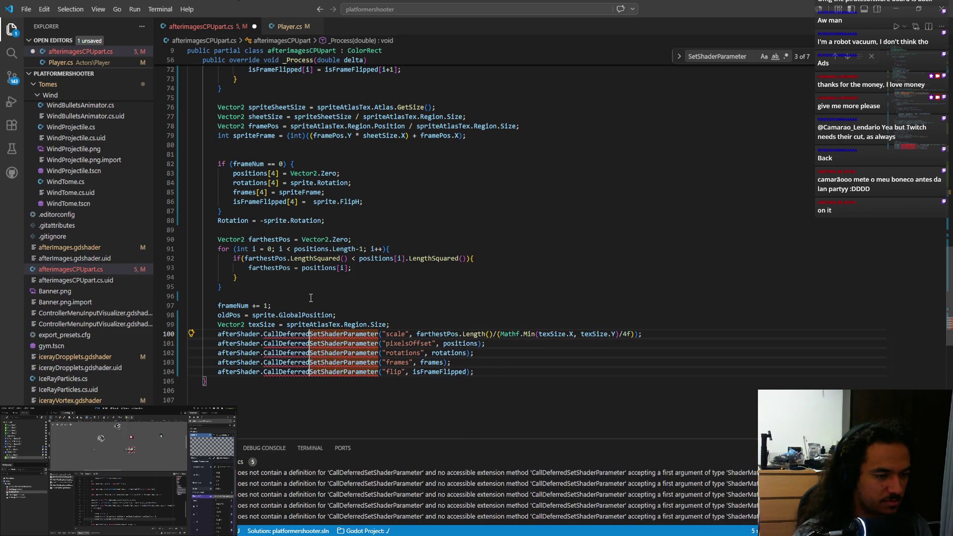
- Wrap each SetShaderParameter call in parentheses after CallDeferred
key("ctrl+shift+Right")
key("ctrl+shift+Right")
key("ctrl+shift+Right")
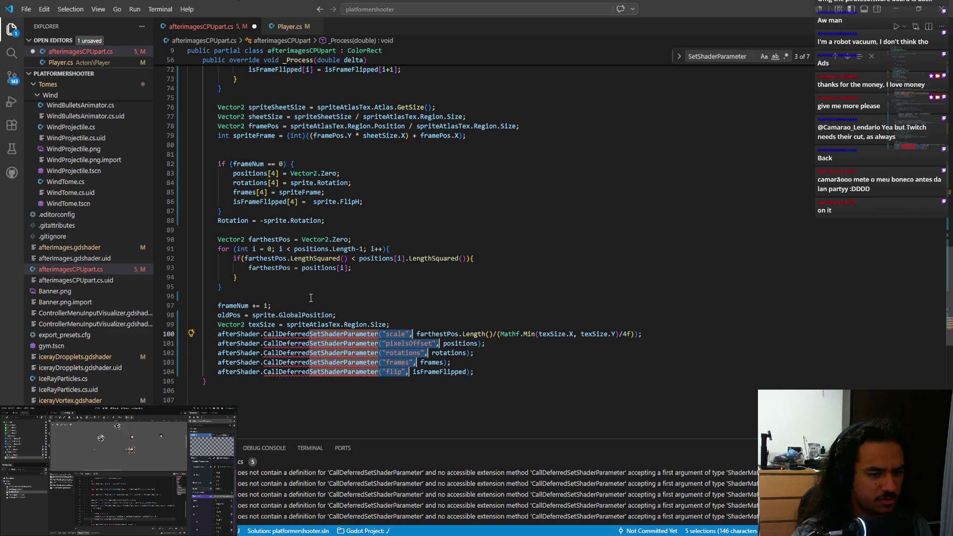
key("shift+Left")
key("shift+Left")
key("shift+Right")
key("shift+Right")
key("ctrl+shift+Right")
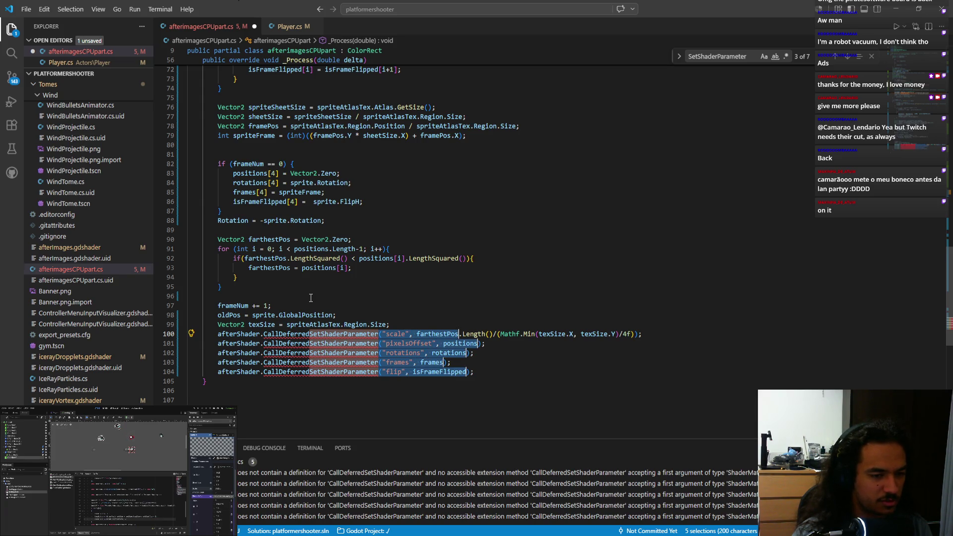
type("(")
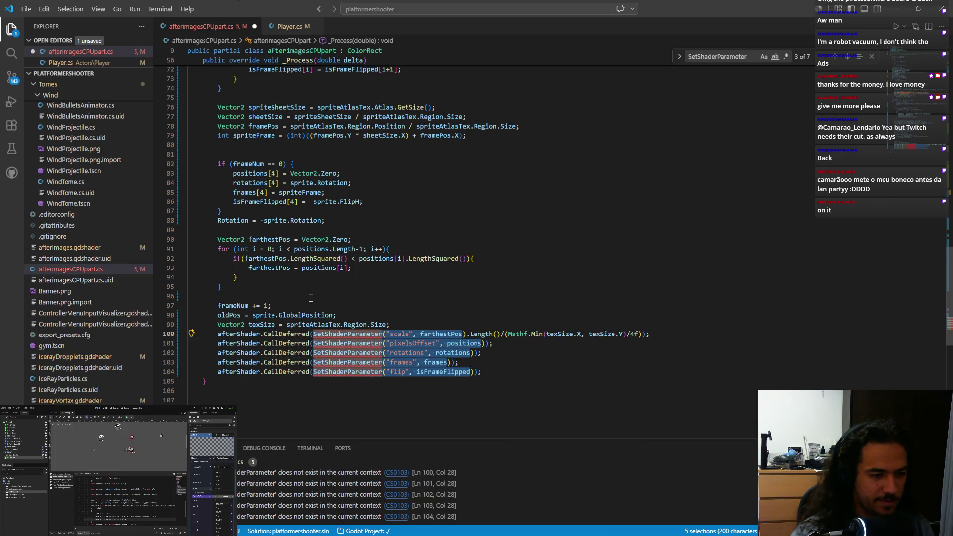
key("Escape")
key("Escape")
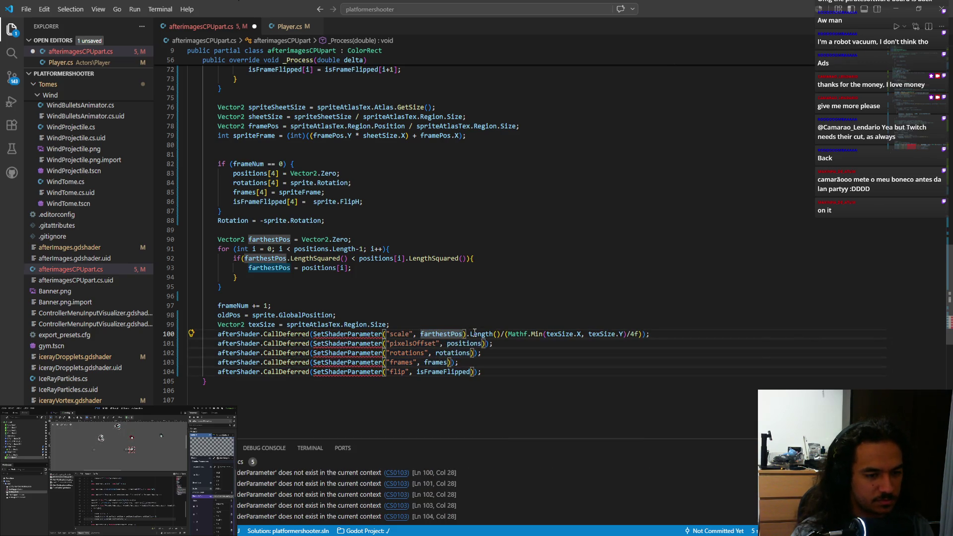
key("Up")
- Remove the stray parenthesis after farthestPos, add the closing one, and save the script
key("Down")
key("ctrl+Right")
key("ctrl+Right")
key("ctrl+Right")
key("Delete")
key("ctrl+Right")
key("ctrl+Right")
key("ctrl+Right")
key("ctrl+Right")
key("ctrl+Right")
key("ctrl+Right")
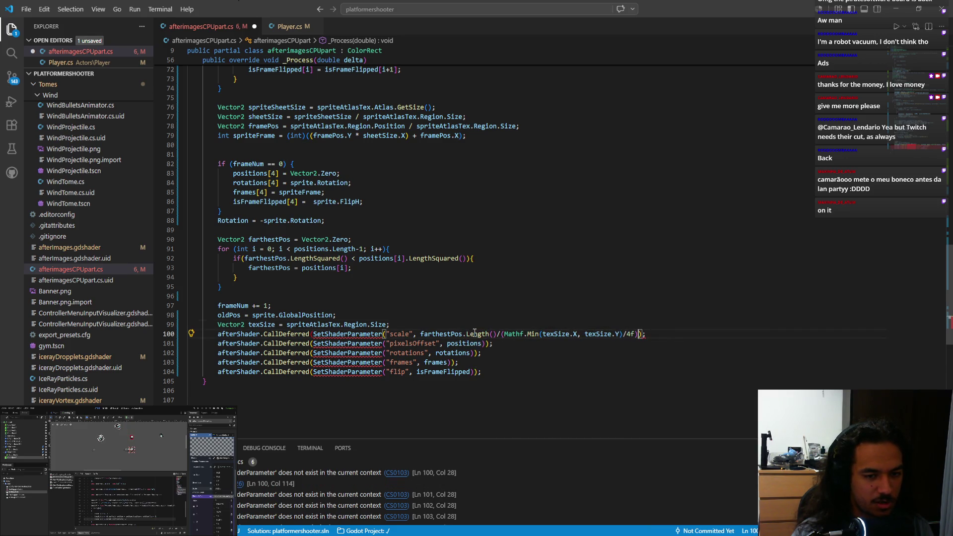
type(")")
key("ctrl+s")
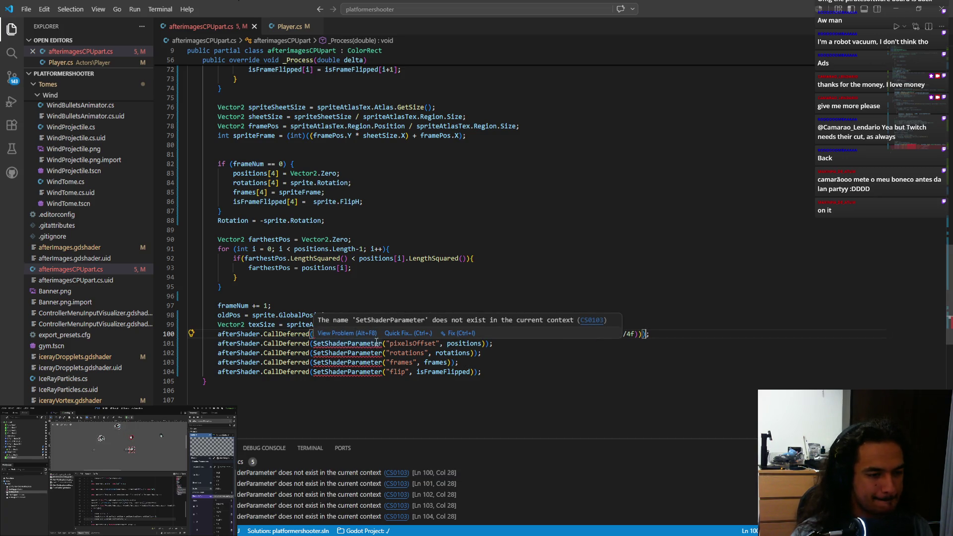
double_click(384, 333)
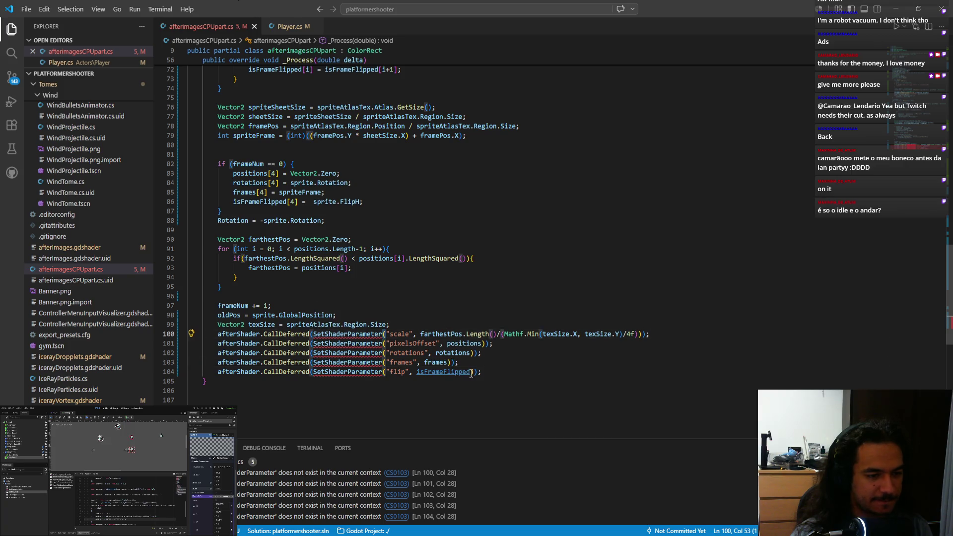
- Replace the '(' after SetShaderParameter with a comma on lines 100–104
key("Left")
key("ctrl+alt+Down")
key("ctrl+alt+Down")
key("ctrl+alt+Down")
key("Delete")
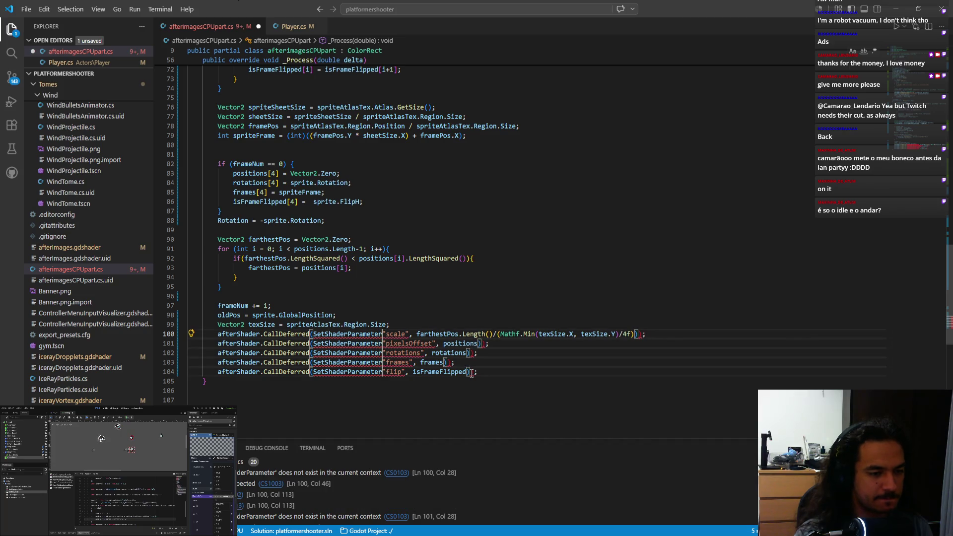
type(",")
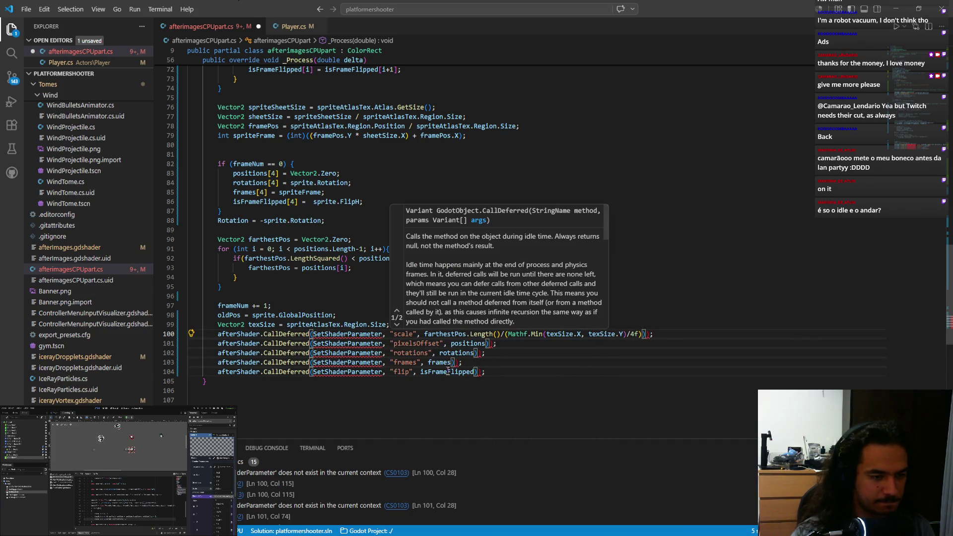
left_click(504, 386)
- Delete the extra ')' on lines 100 and 101 and add a ')' on lines 103 and 104
left_click(647, 334)
key("BackSpace")
left_click(493, 343)
key("BackSpace")
left_click(453, 364)
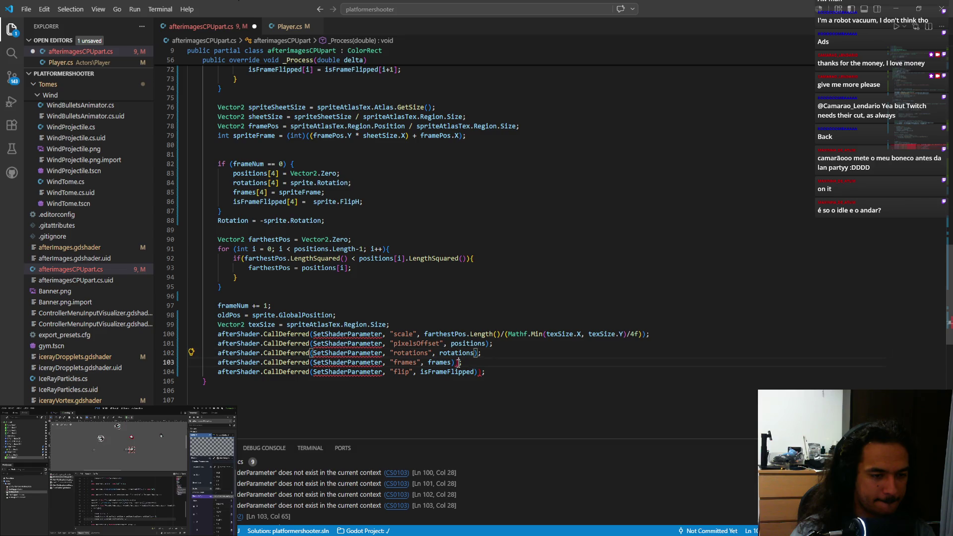
type(")")
left_click(475, 372)
type(")")
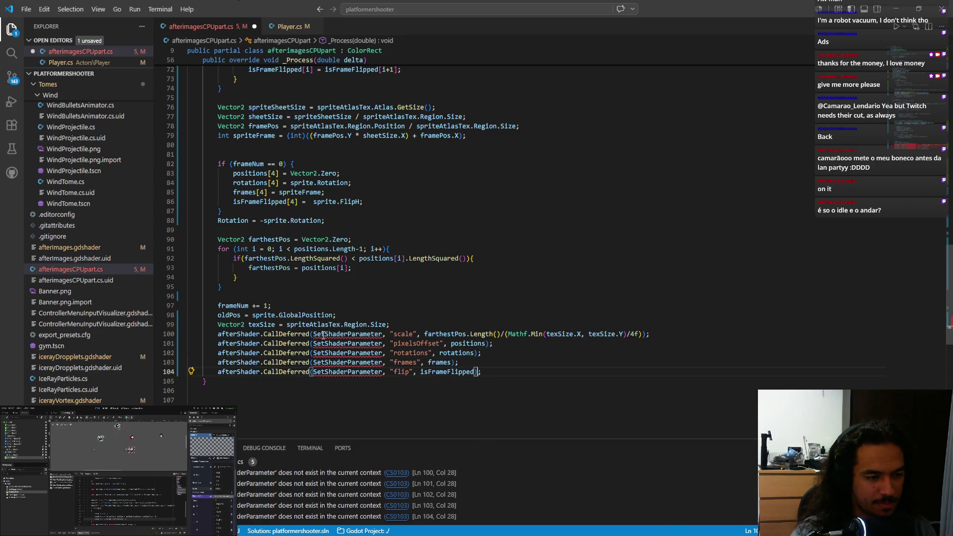
- Prefix each SetShaderParameter in the deferred calls with Material.MethodName
double_click(348, 333)
key("ctrl+d")
key("ctrl+d")
key("ctrl+d")
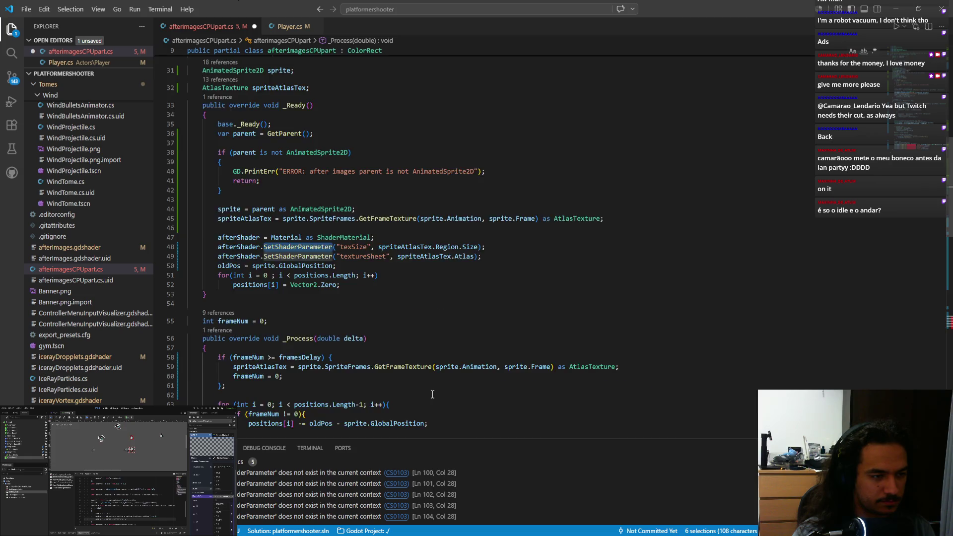
key("ctrl+u")
key("ctrl+u")
key("ctrl+u")
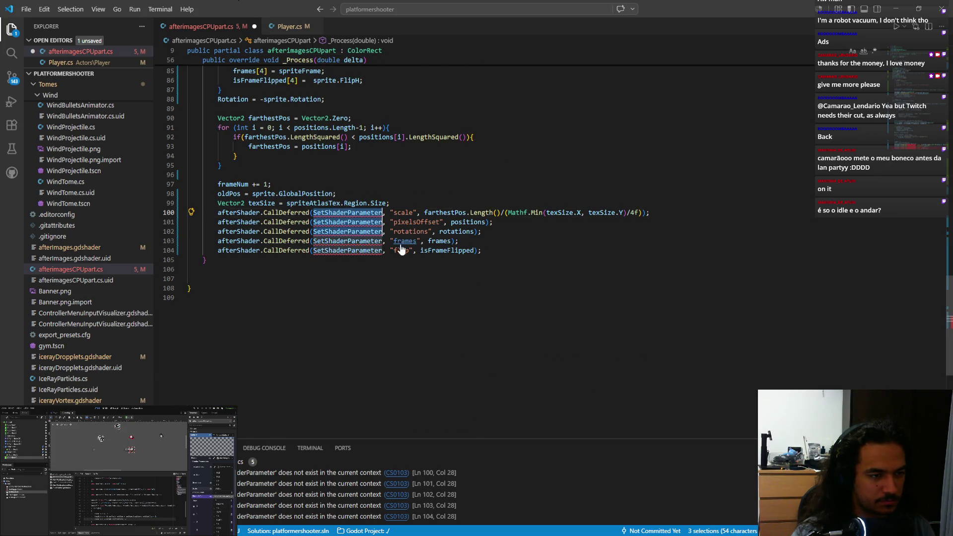
key("Left")
key("ctrl+space")
key("Escape")
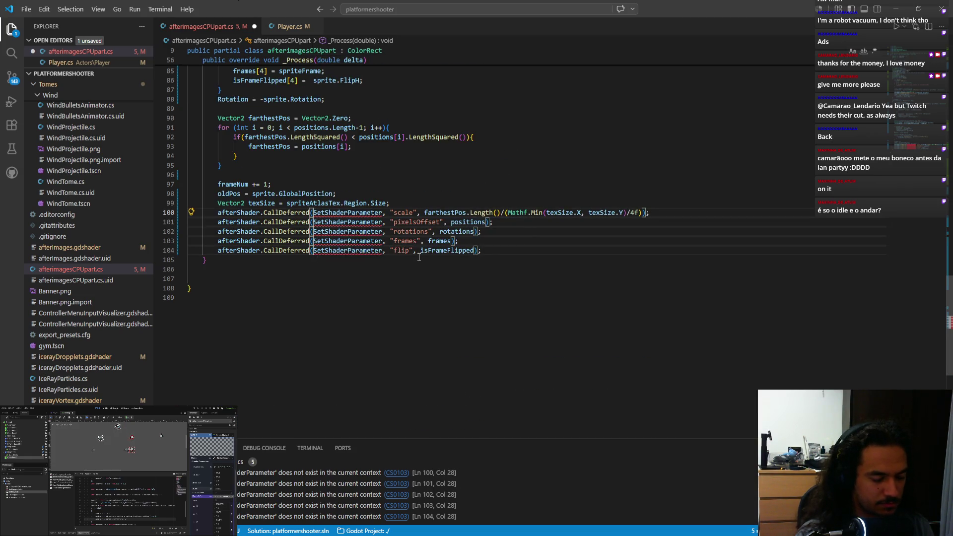
key("ctrl+space")
key("Escape")
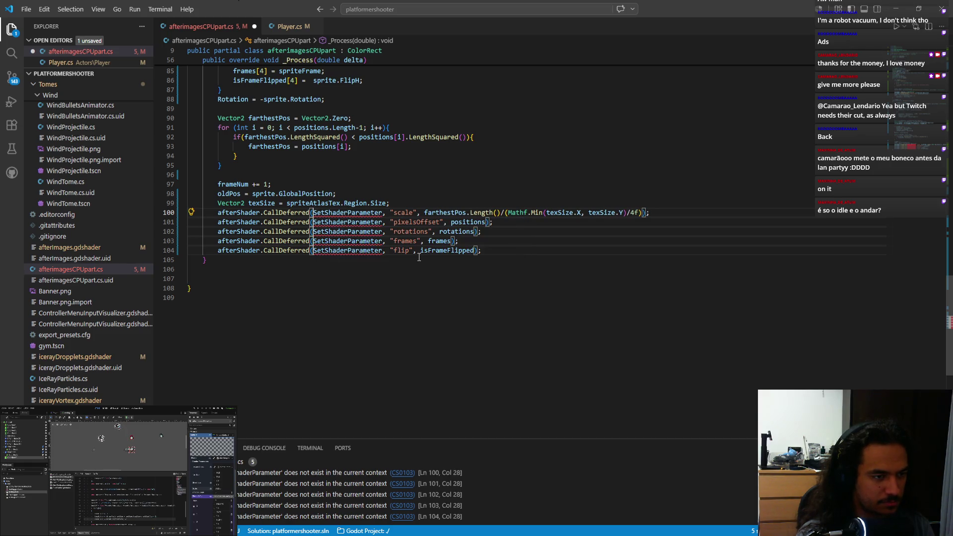
type("Material-")
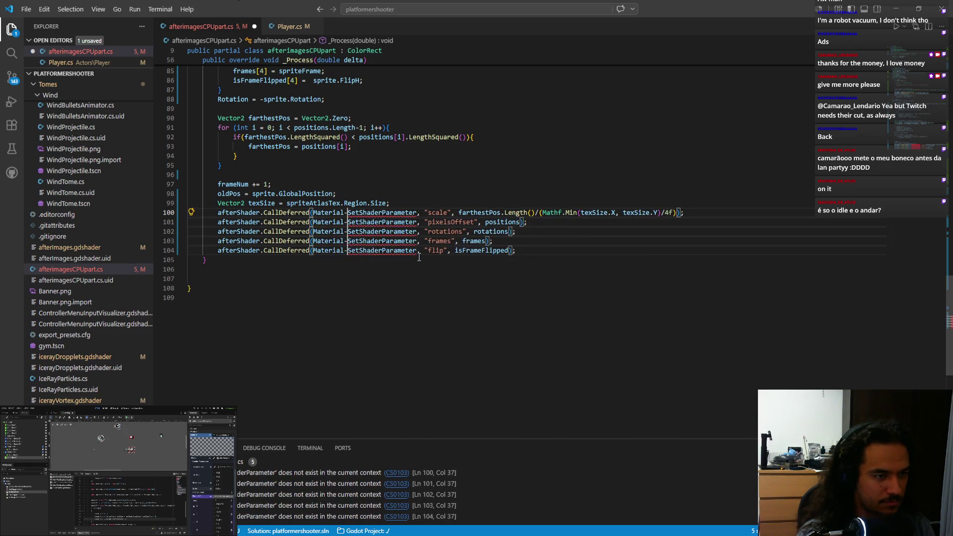
key("BackSpace")
type(".Metho")
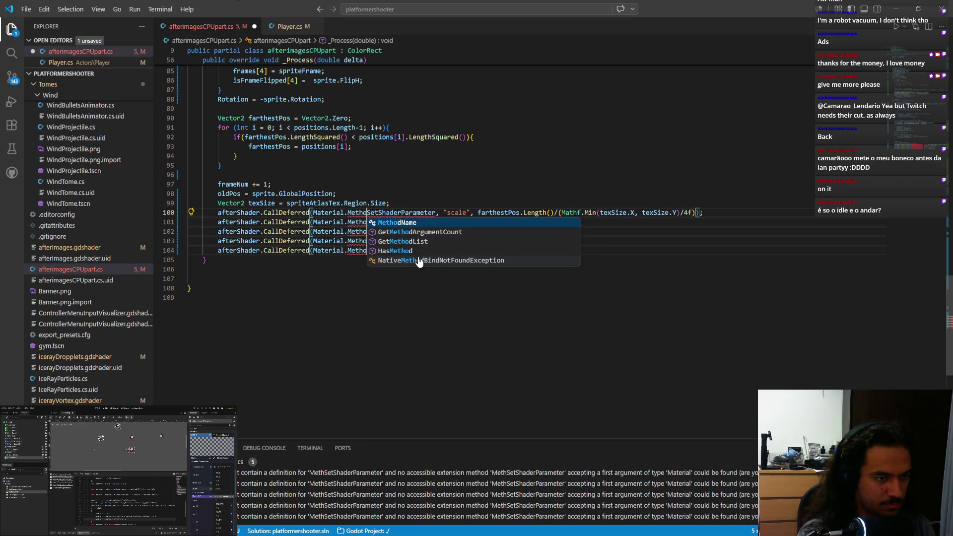
key("Tab")
type(".")
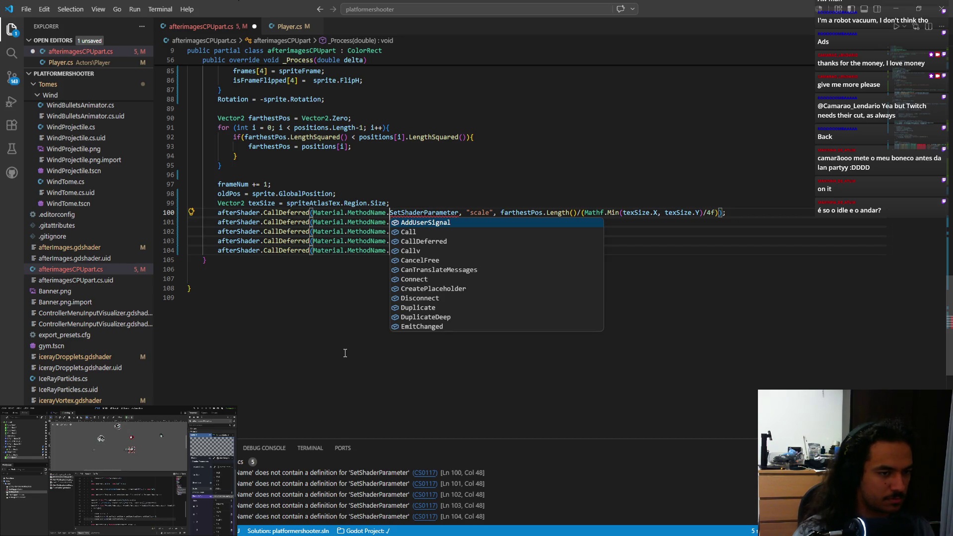
- Change Material to ShaderMaterial on all five lines and save the script
key("ctrl+shift+Left")
key("Left")
key("Left")
key("ctrl+shift+Left")
type("Shade")
key("Down")
key("Down")
key("Down")
key("Return")
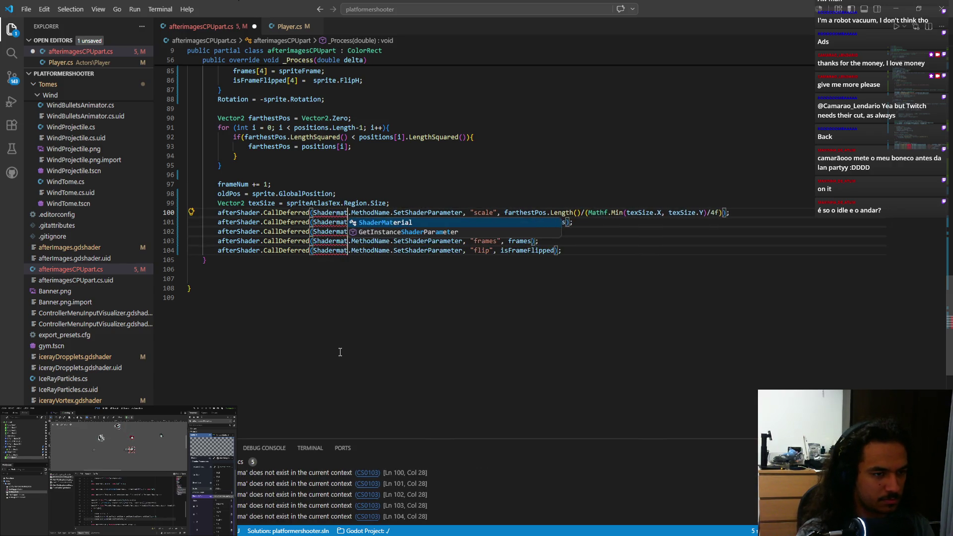
key("ctrl+s")
left_click(413, 355)
scroll(412, 355, "up", 10)
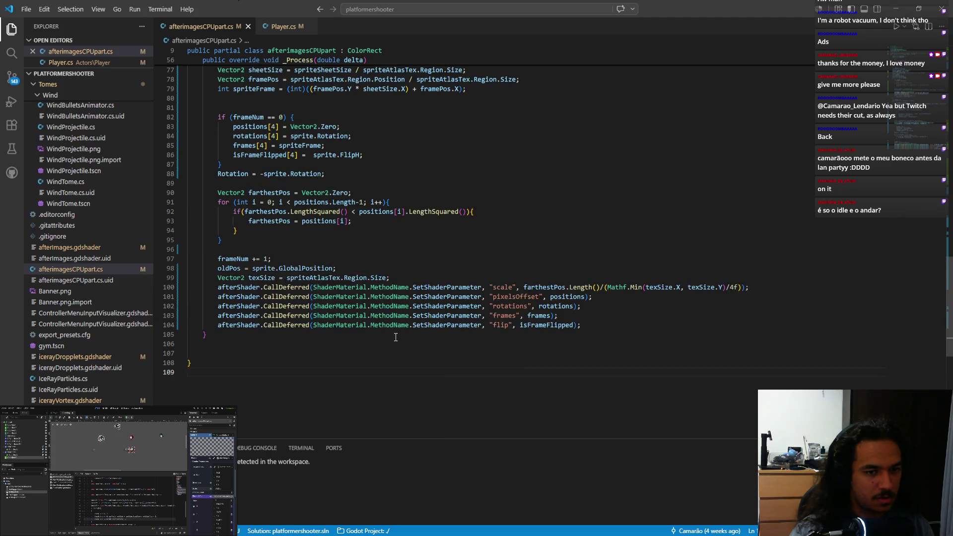
scroll(395, 337, "down", 10)
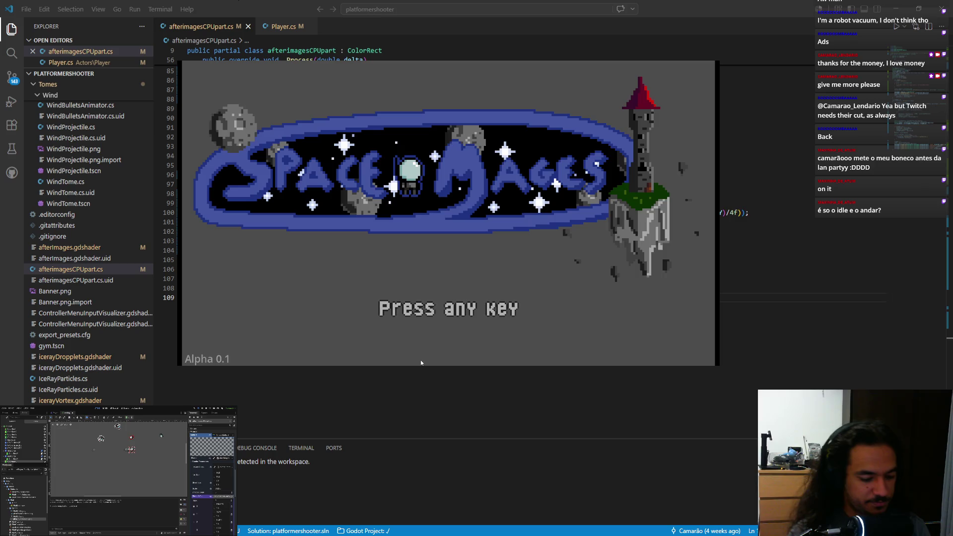
- Join a match as Red and fly the ship right, left and upward to test the afterimage trail
key("Return")
key("Return")
key("Return")
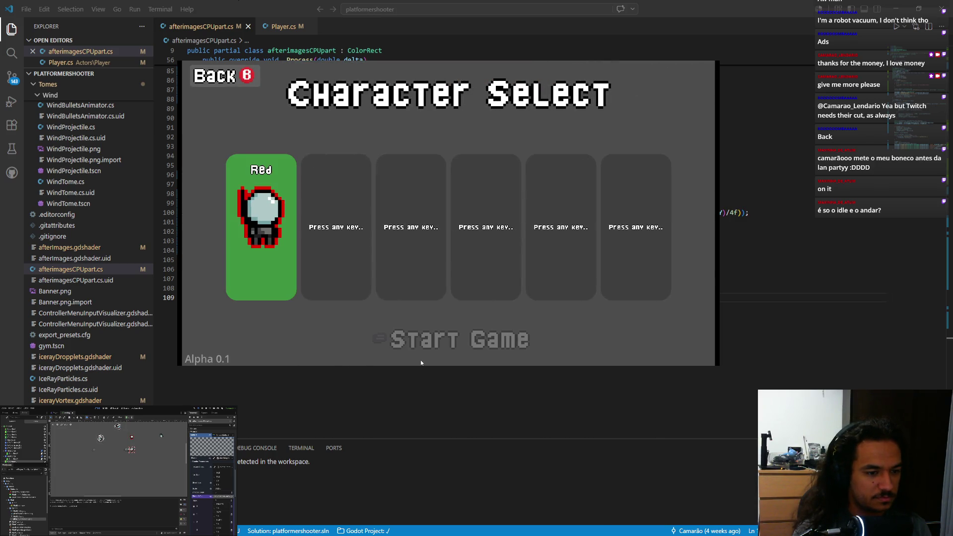
key("Return")
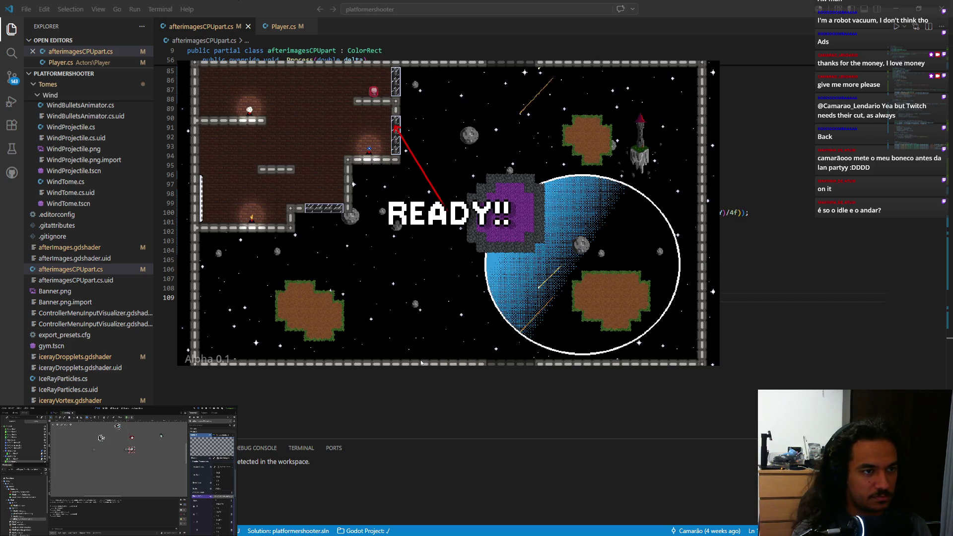
key("Right")
key("Left")
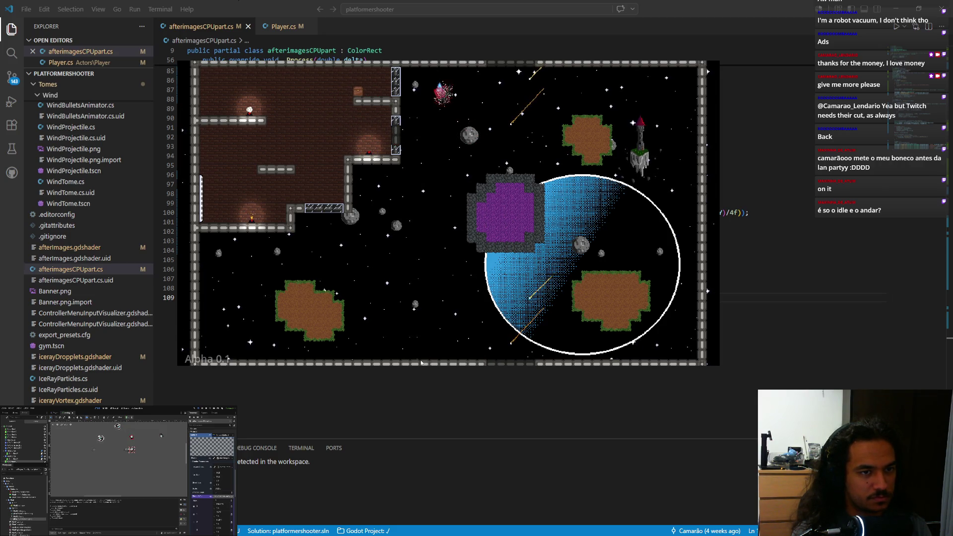
key("Up")
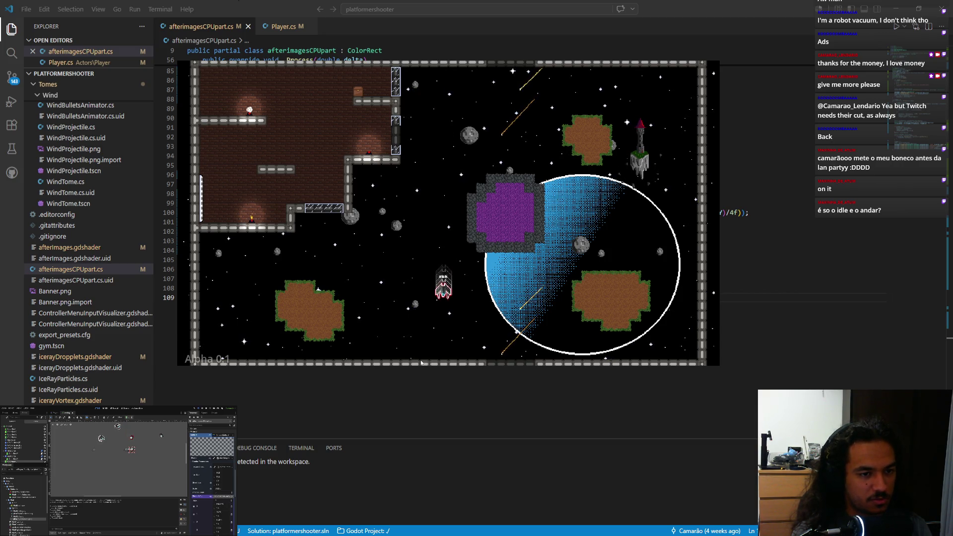
key("Up")
key("Up")
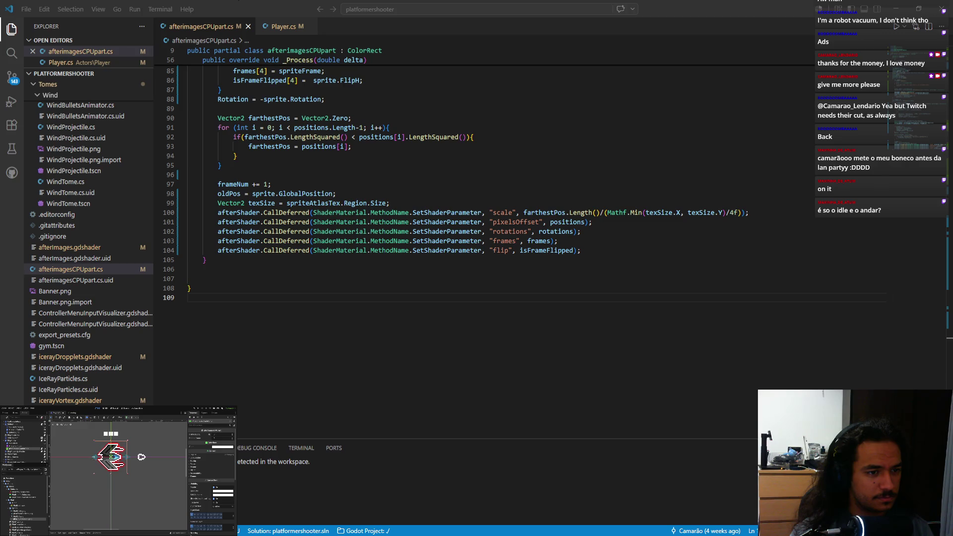
- Expand the inspected node's Layout properties in the Inspector and look through them
scroll(213, 491, "down", 5)
scroll(212, 491, "up", 5)
left_click(197, 458)
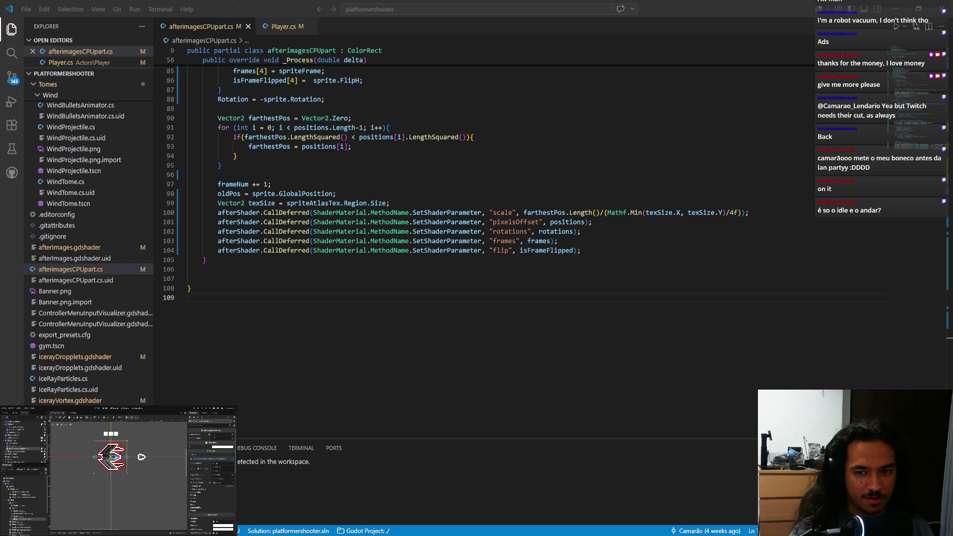
scroll(212, 486, "down", 3)
scroll(222, 491, "up", 3)
scroll(219, 481, "up", 3)
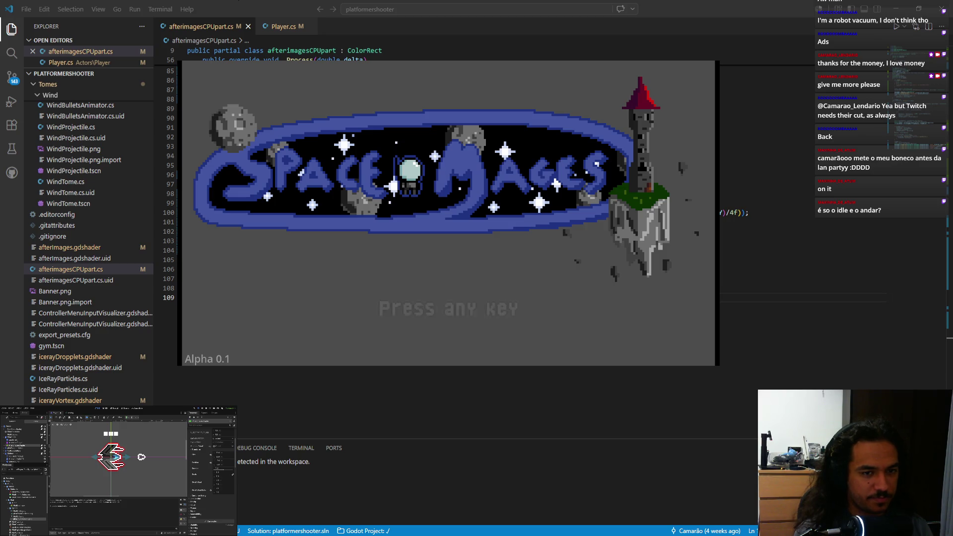
- Get through the title screen and main menu, join as Red, then quit the game after flying
left_click(449, 229)
left_click(448, 230)
key("Return")
key("Return")
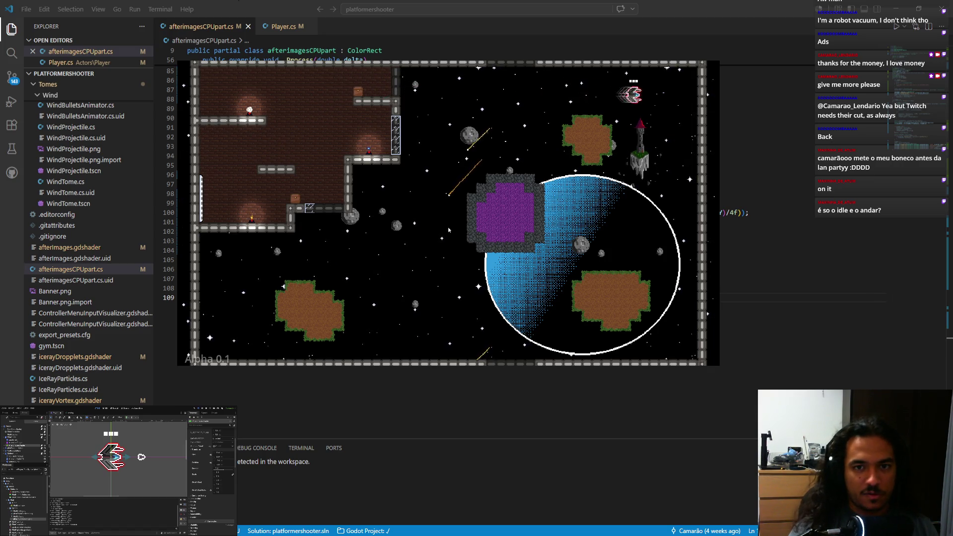
key("alt+F4")
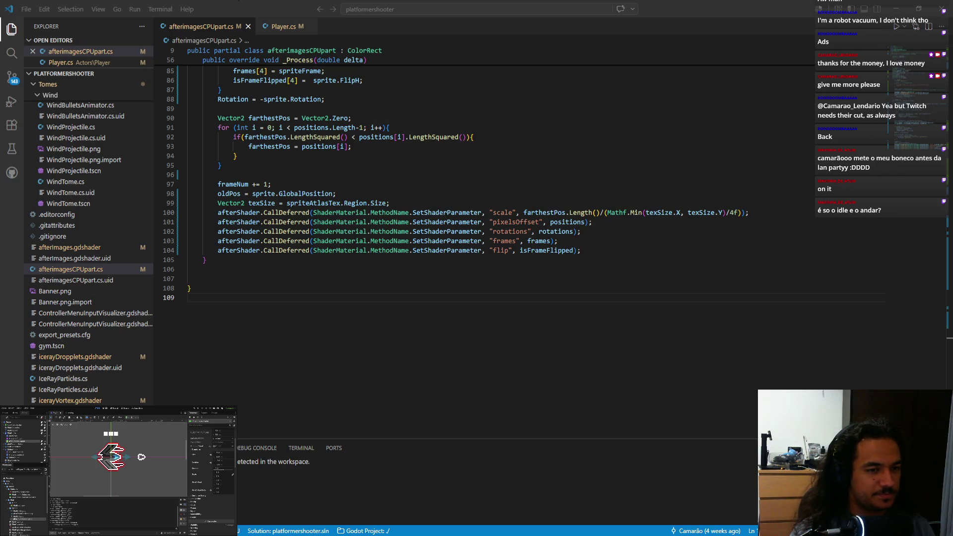